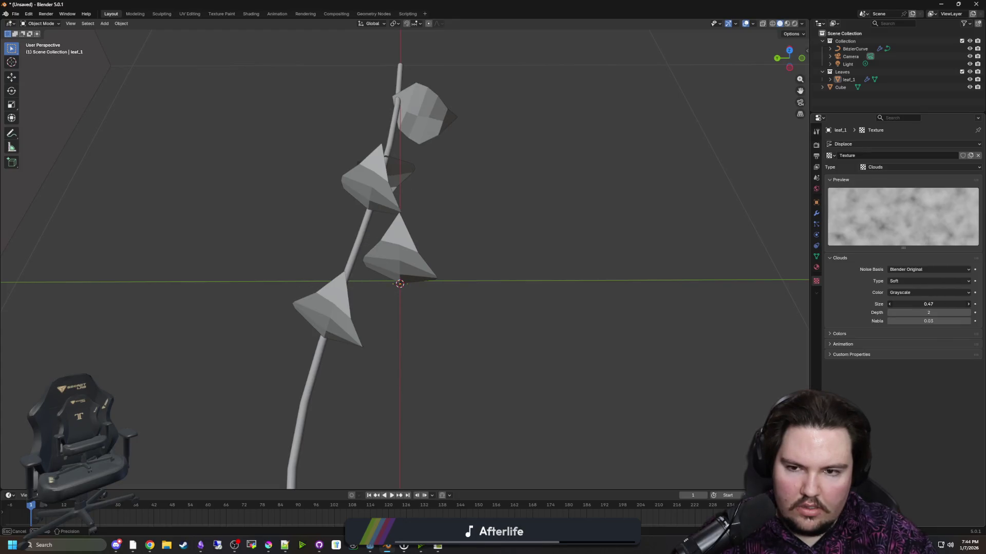
- Shrink the Clouds texture to size 0.05 and set Displace coordinates to Global
mouse_move(681, 304)
mouse_down()
mouse_move(466, 240)
mouse_move(640, 301)
mouse_up()
key(Tab)
key(Tab)
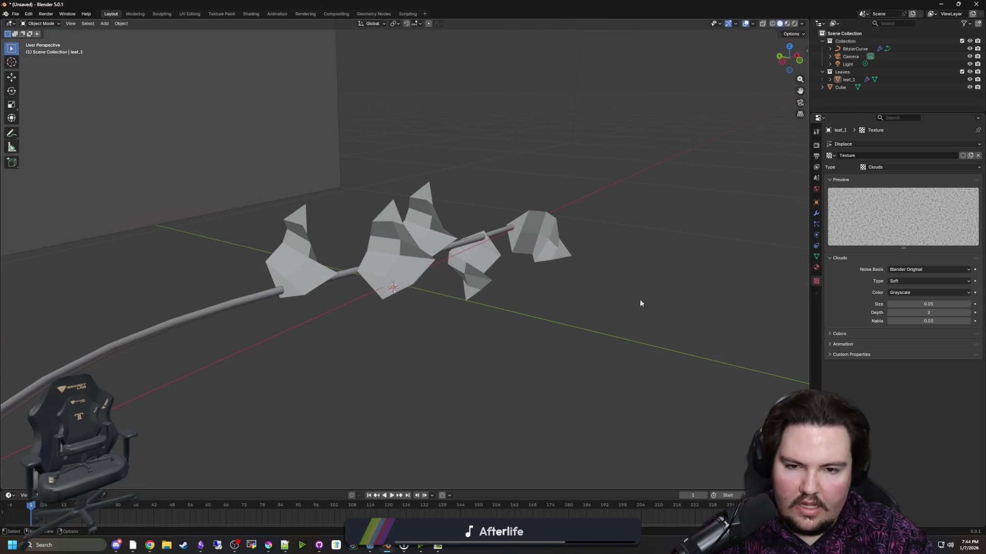
scroll(640, 301, up, 1)
click(816, 213)
scroll(753, 236, up, 2)
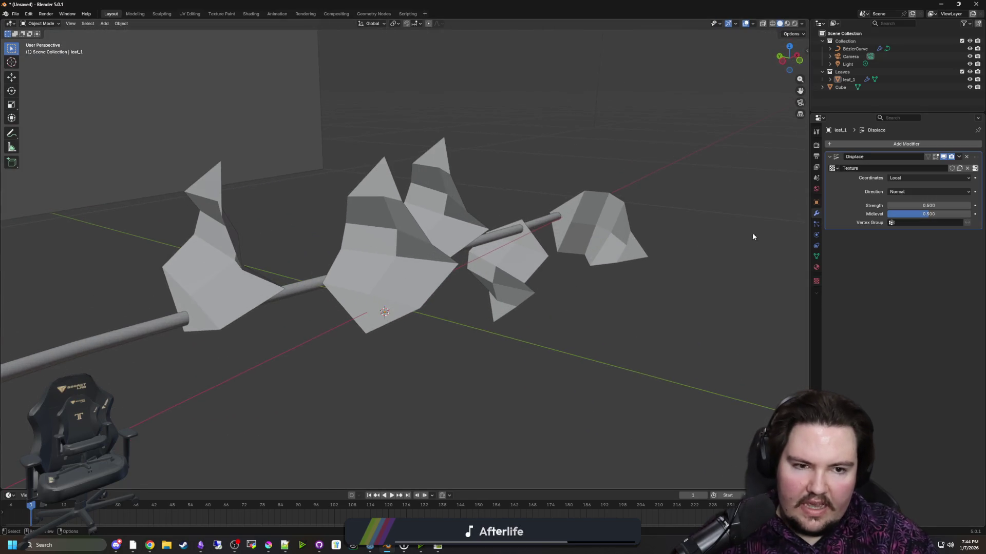
click(903, 178)
click(907, 195)
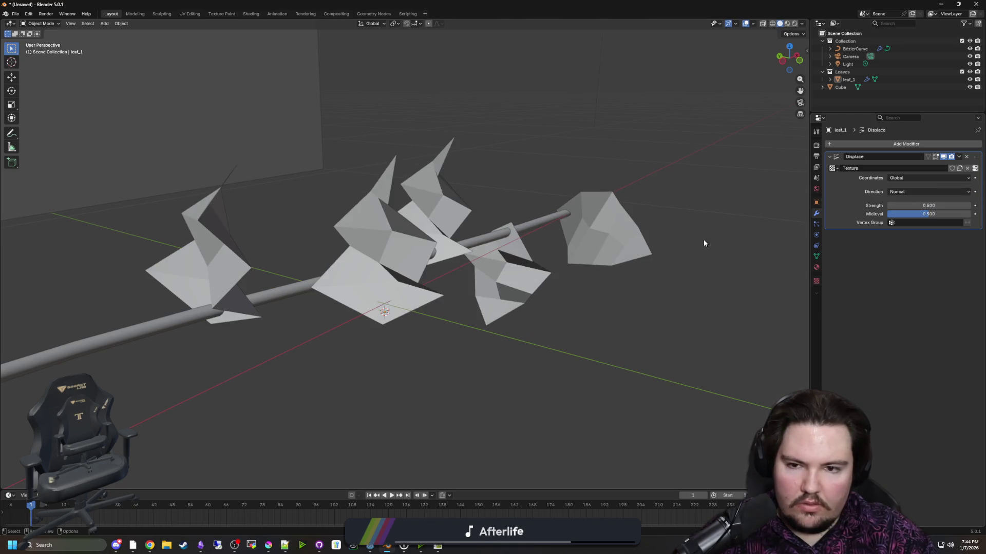
- Compare Object and UV Displace coordinates on the leaves, then return to Global
mouse_move(704, 240)
mouse_down()
mouse_move(411, 248)
mouse_move(505, 270)
mouse_move(499, 223)
mouse_move(411, 218)
mouse_up()
click(902, 179)
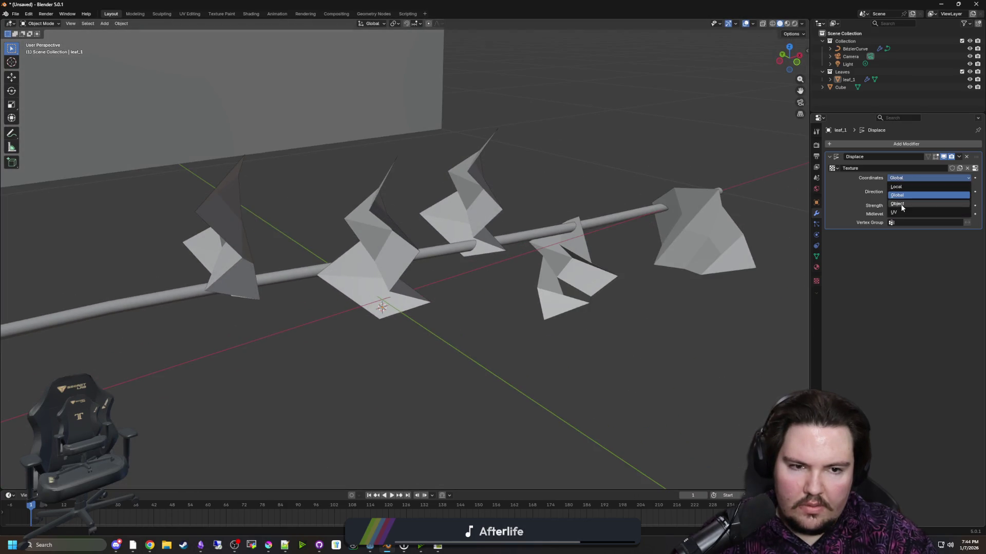
click(900, 204)
drag(760, 234, 686, 243)
click(903, 177)
click(902, 212)
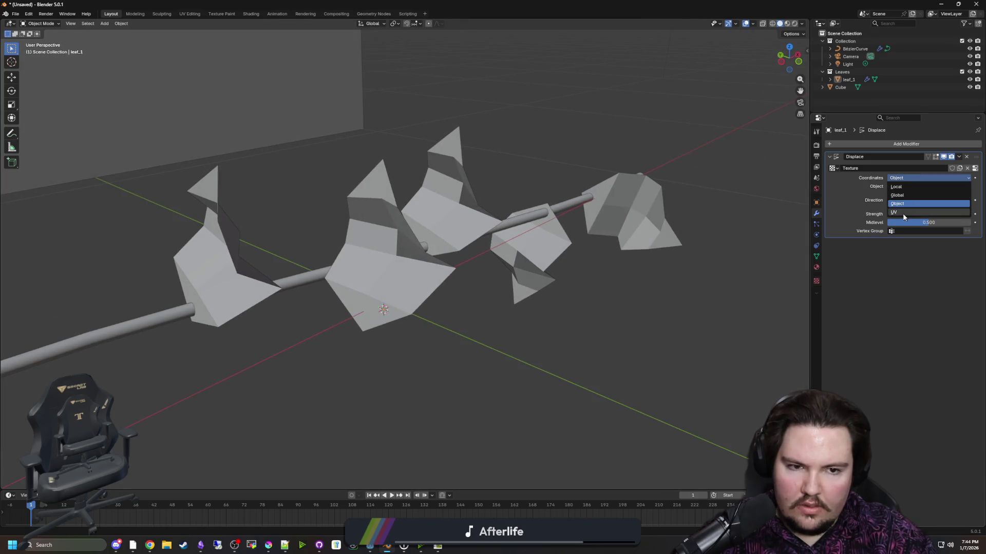
click(904, 178)
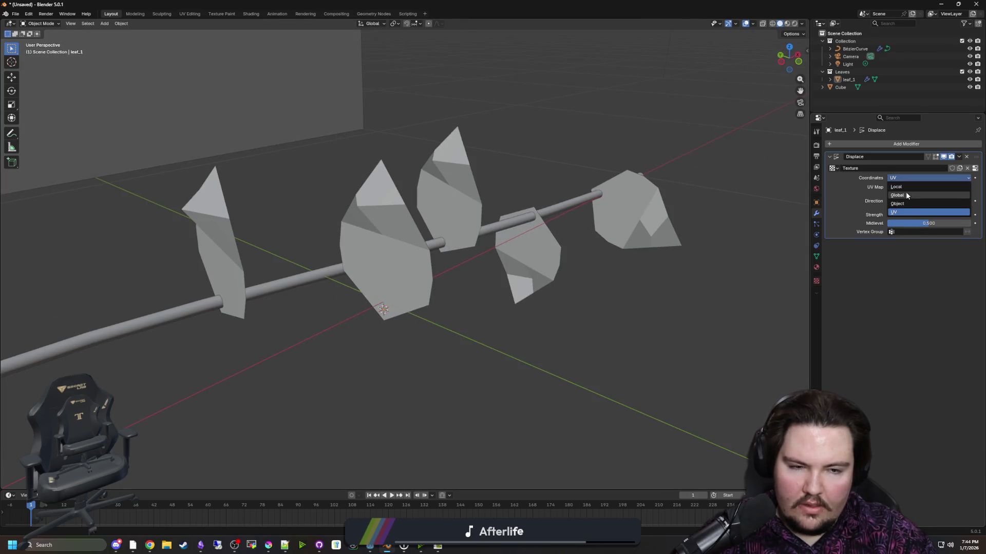
click(905, 192)
mouse_move(682, 211)
mouse_down()
mouse_move(640, 217)
mouse_move(608, 250)
mouse_move(630, 224)
mouse_up()
mouse_move(495, 229)
mouse_down()
mouse_move(574, 266)
mouse_move(394, 244)
mouse_move(700, 277)
mouse_up()
- Select leaf_1, hide it from the viewport, then show it again
click(394, 243)
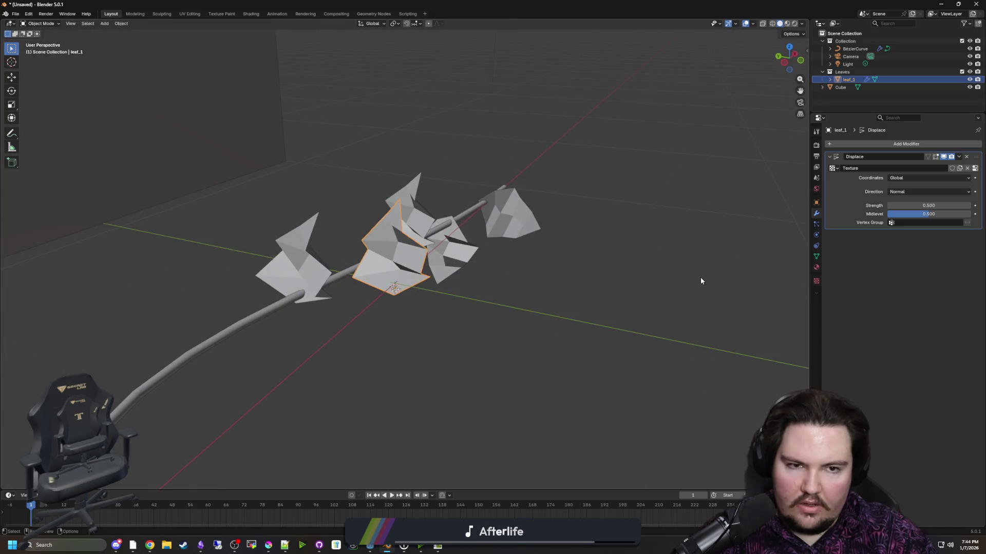
scroll(715, 251, up, 2)
click(969, 79)
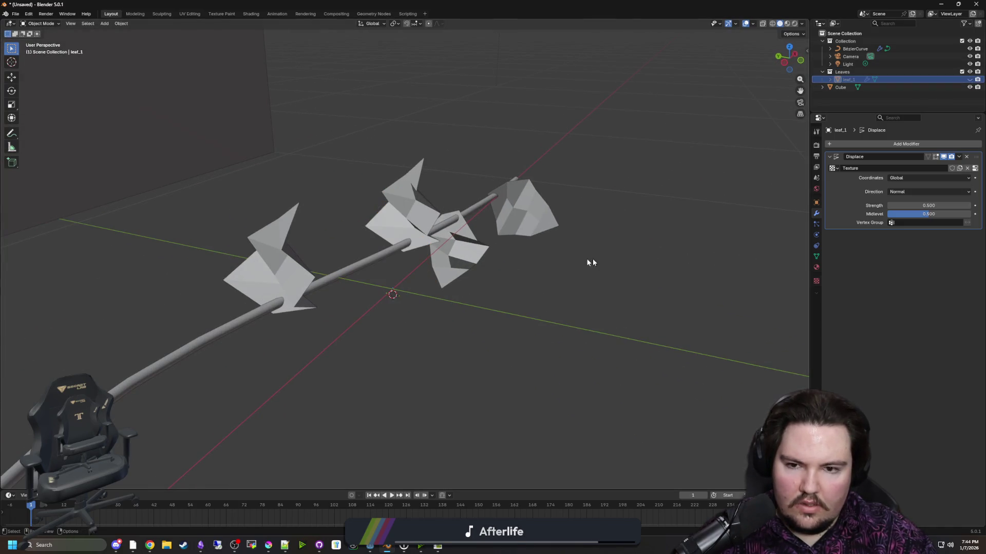
mouse_move(592, 257)
mouse_down()
mouse_move(600, 230)
mouse_move(582, 263)
mouse_up()
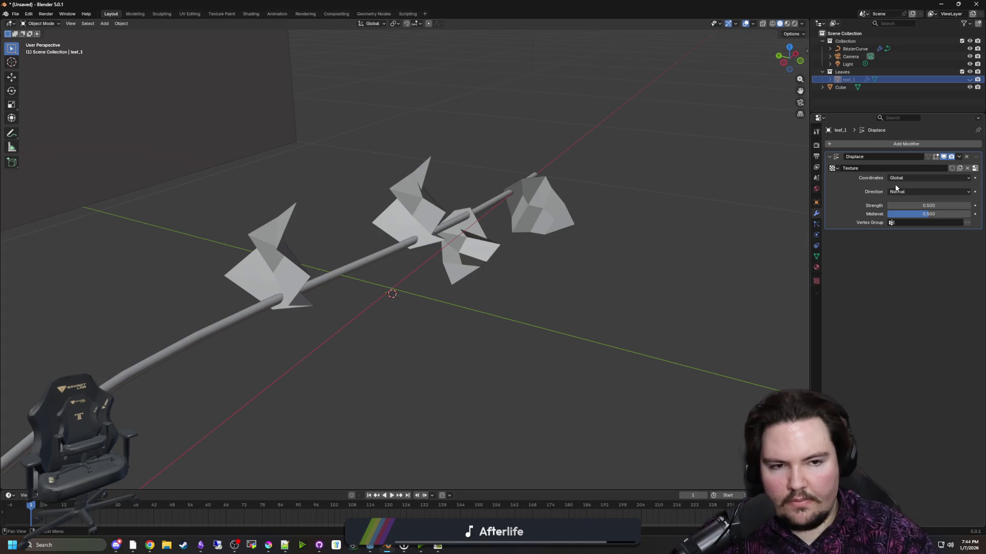
click(969, 80)
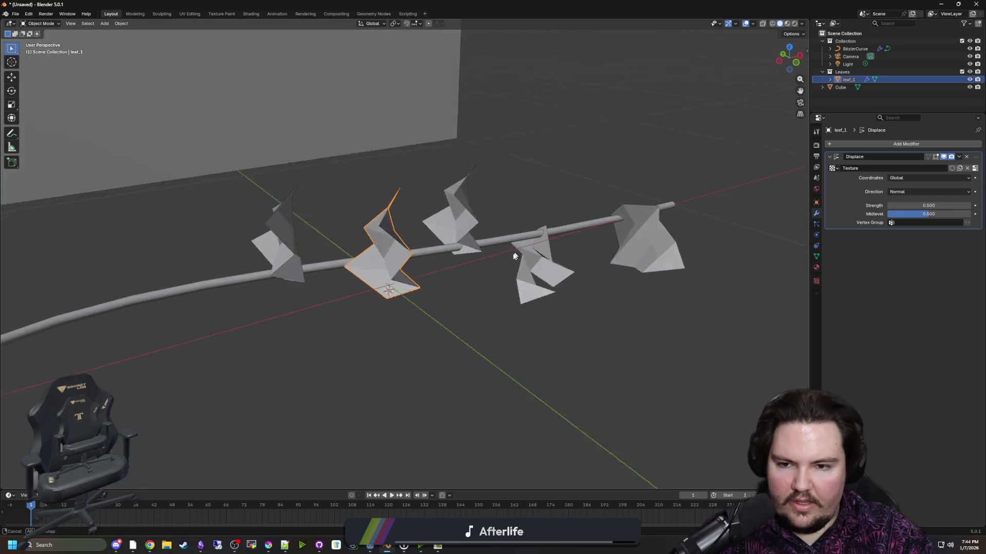
- Duplicate leaf_1 twice, placing both copies along the stem
key(shift+d)
key(x)
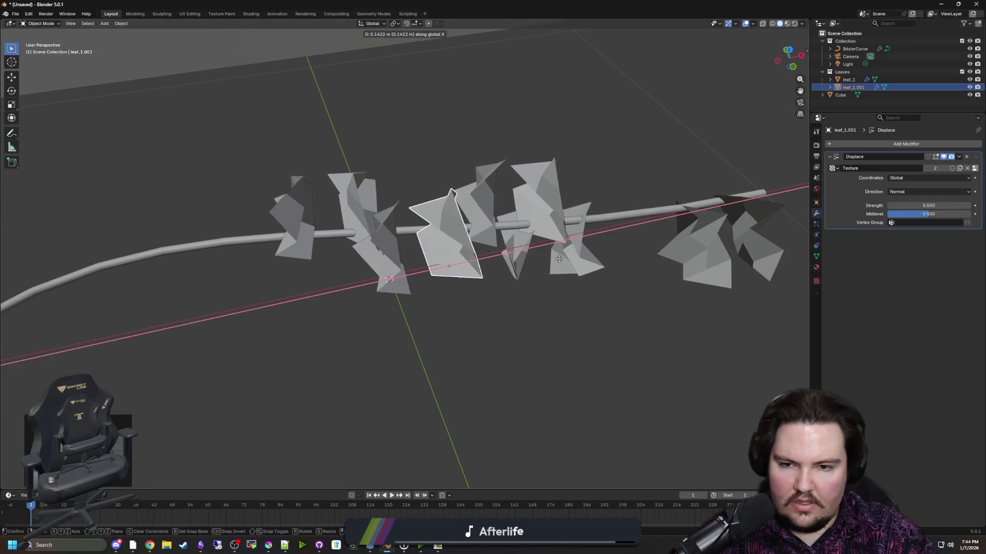
click(559, 258)
key(shift+d)
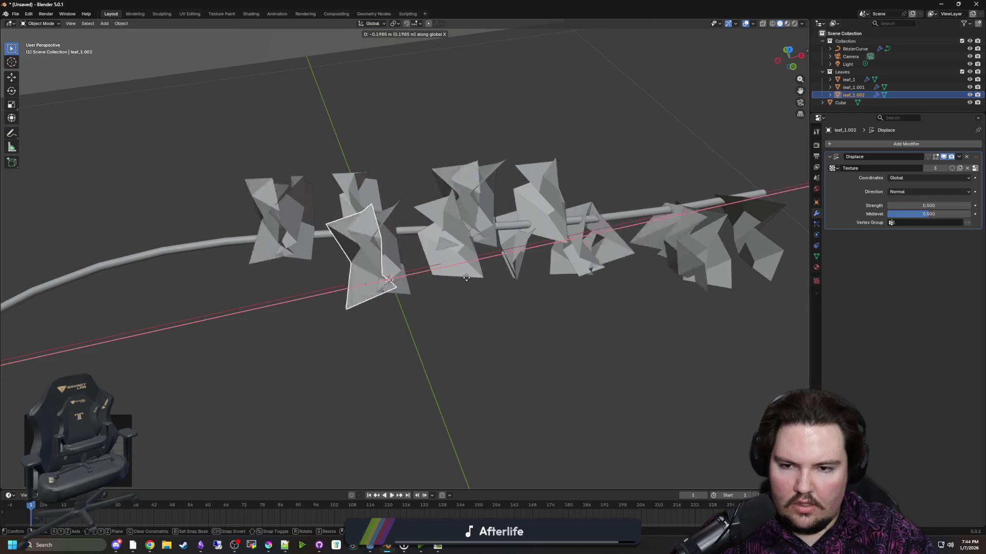
click(431, 290)
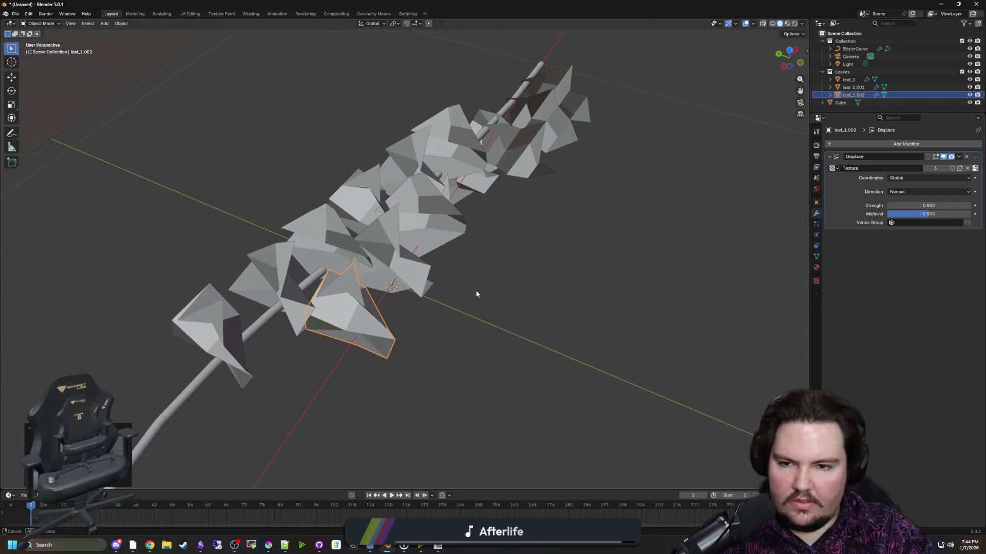
- Place third and fourth leaf copies beside the stem, then select the BezierCurve
key(shift+d)
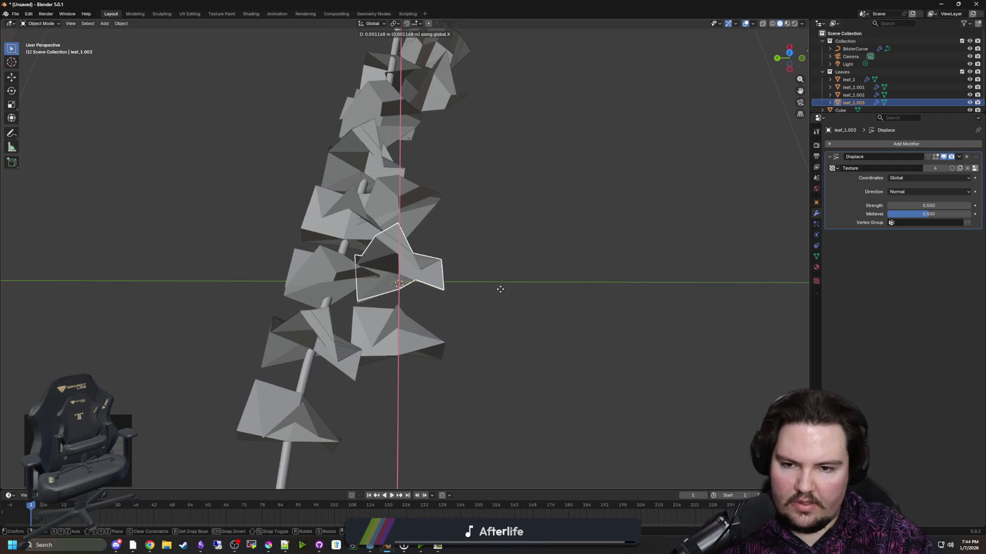
right_click(500, 289)
key(g)
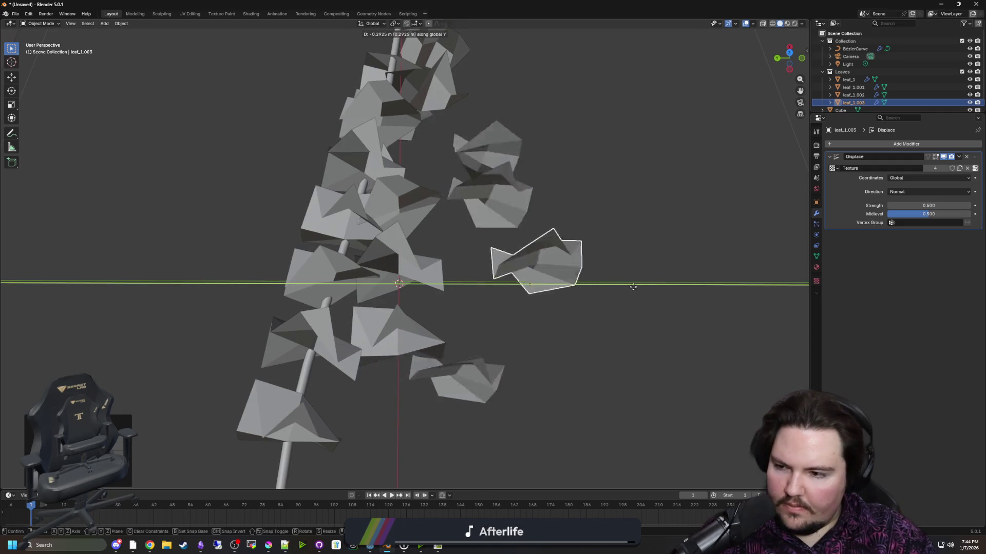
click(653, 287)
key(shift+d)
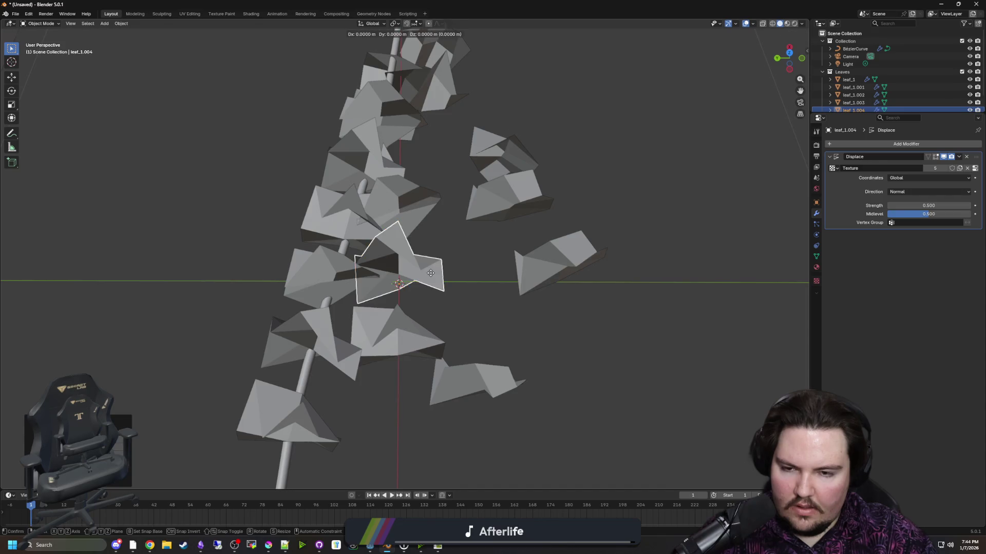
click(273, 278)
scroll(273, 278, down, 5)
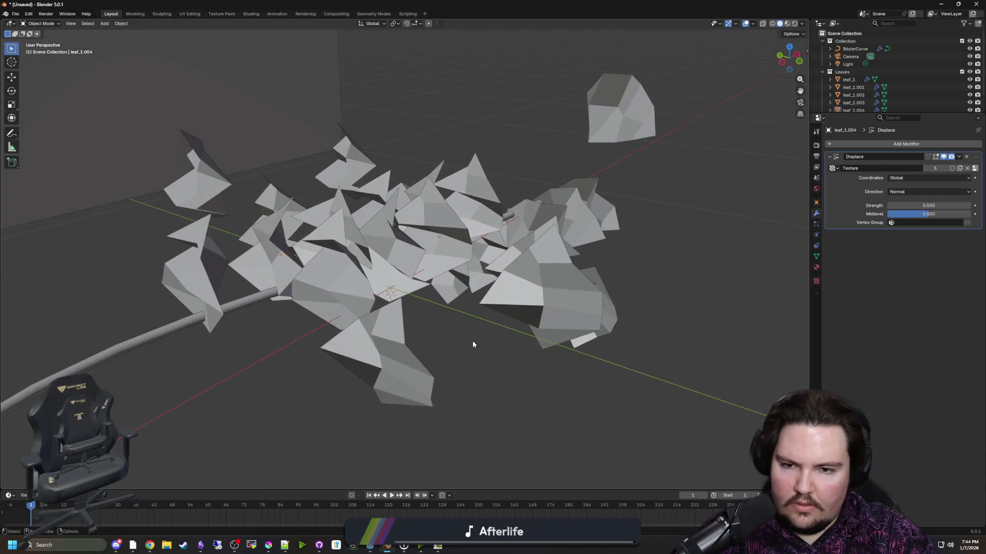
mouse_move(472, 341)
mouse_down()
mouse_move(439, 330)
mouse_move(817, 175)
mouse_up()
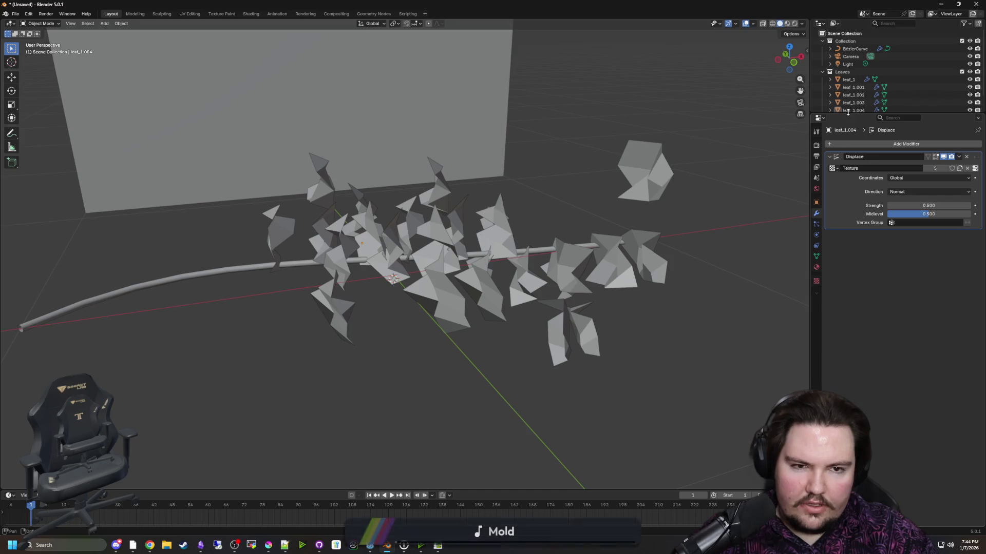
click(854, 48)
mouse_move(601, 231)
mouse_down()
mouse_move(616, 224)
mouse_move(631, 267)
mouse_up()
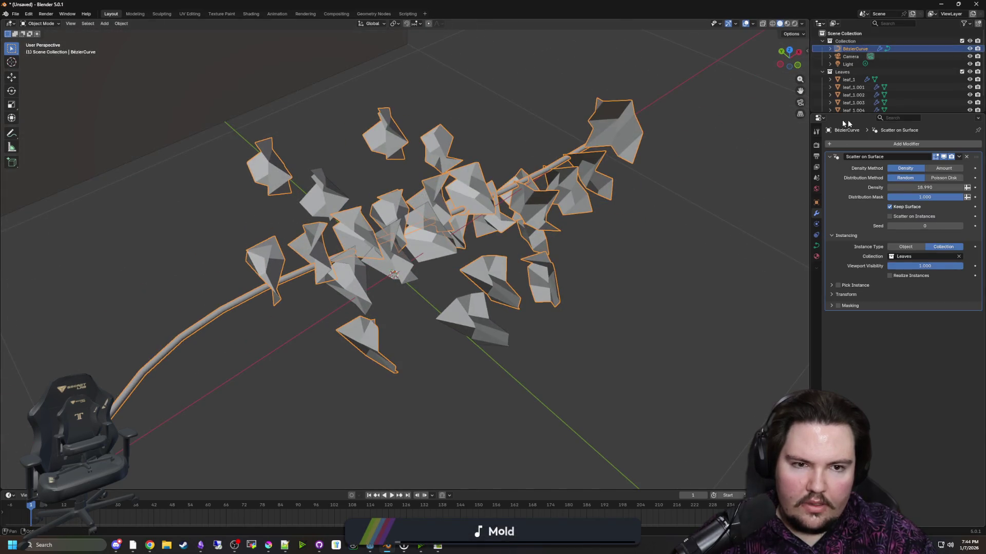
- Select all five leaves and bring their Displace strength down through 0.4 and 0.3 to 0.2
click(848, 79)
scroll(860, 104, down, 1)
shift+click(861, 97)
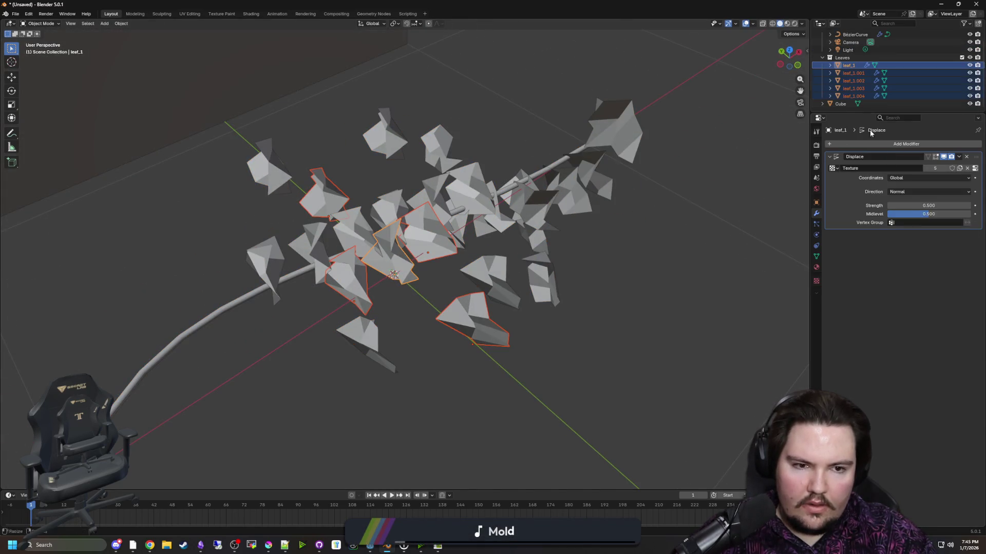
key(Return)
click(926, 203)
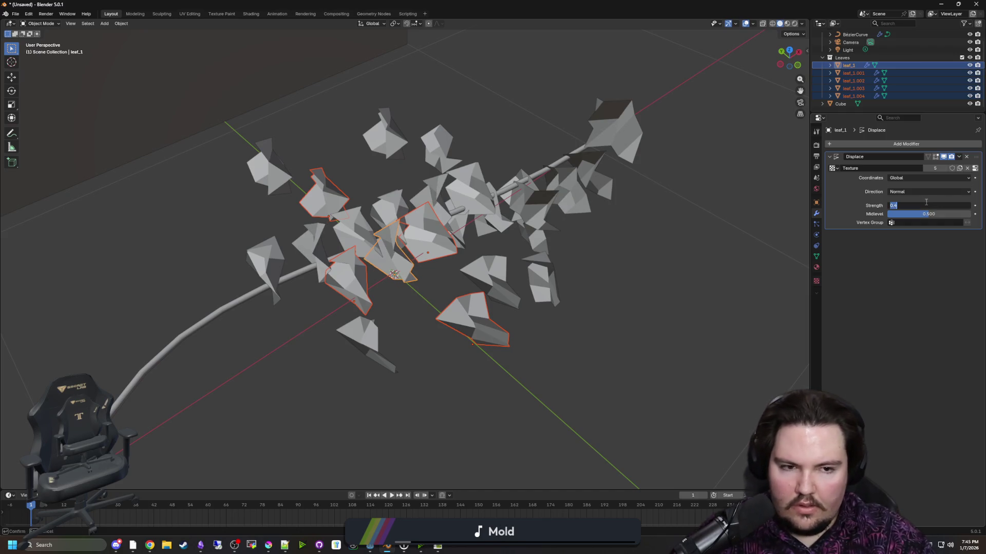
text(.3)
key(Return)
drag(575, 206, 604, 261)
scroll(604, 260, up, 1)
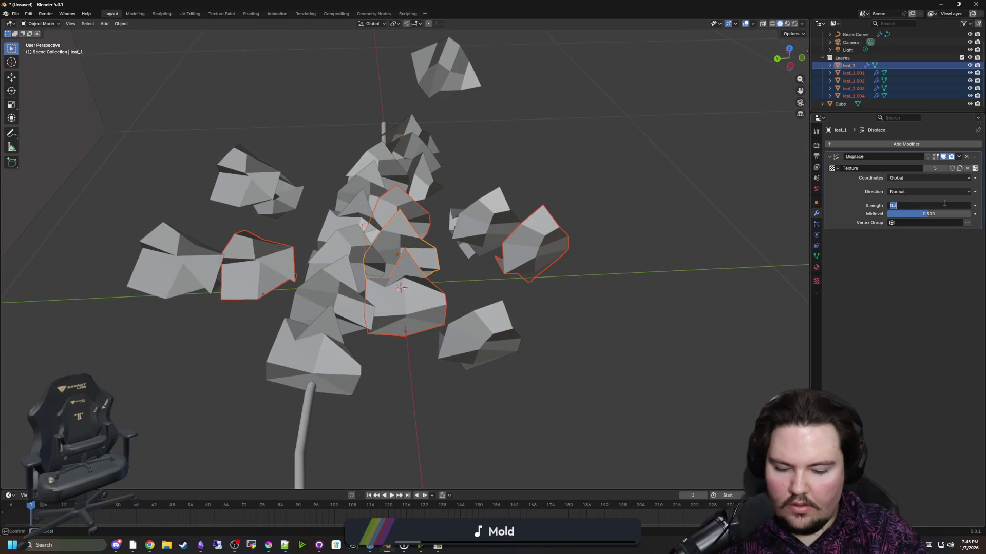
text(.2)
key(Return)
drag(570, 261, 545, 292)
- Give leaf_1.001 its own Displace strength of 0.4
click(544, 313)
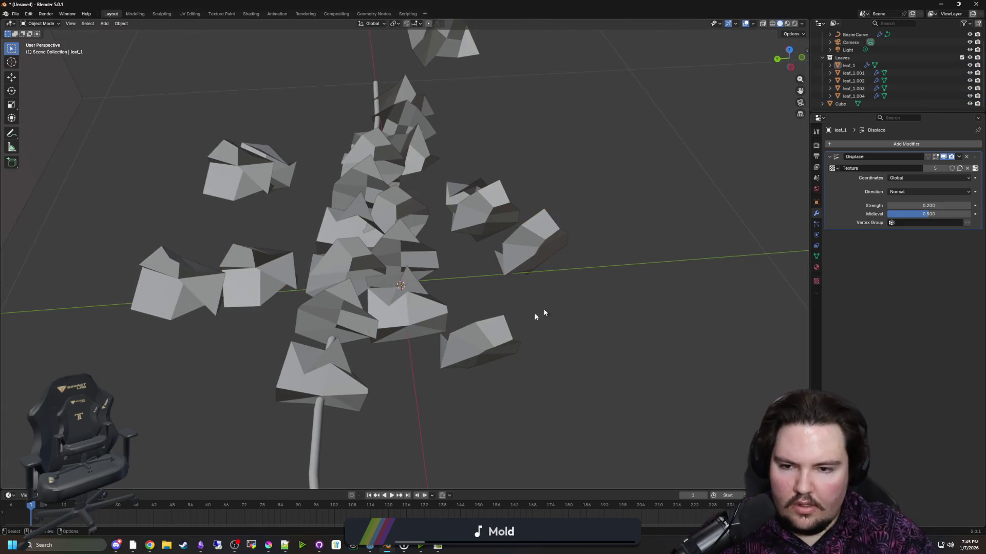
click(425, 275)
right_click(852, 66)
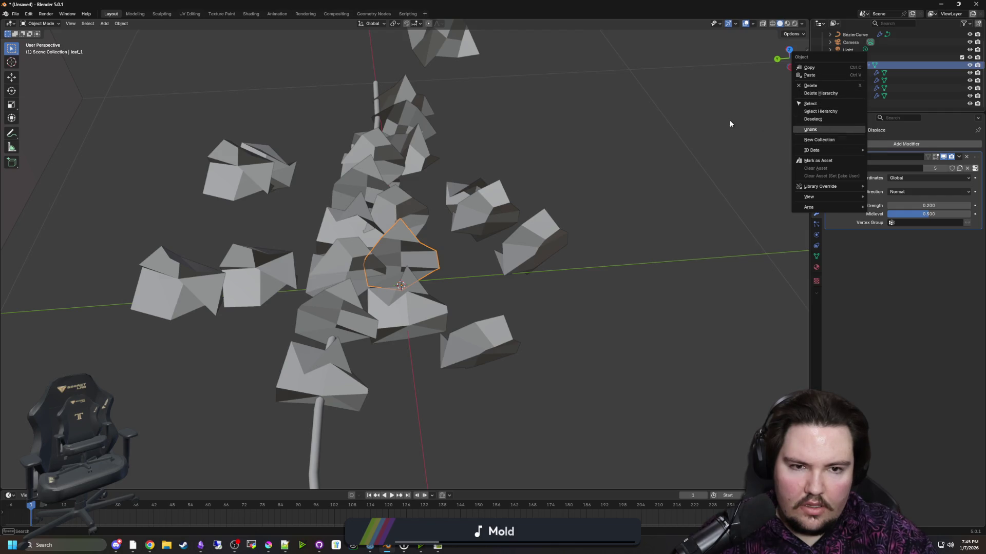
click(857, 72)
right_click(859, 72)
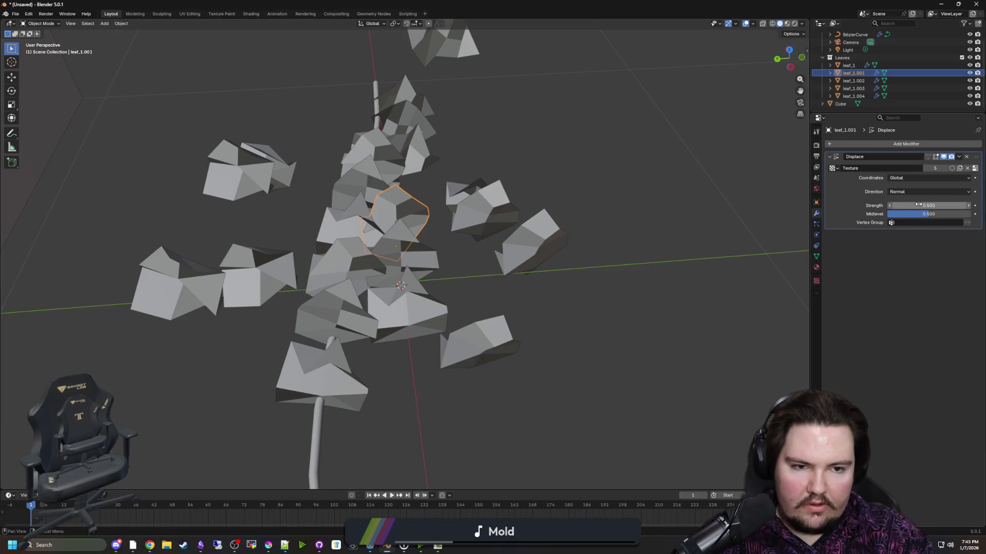
key(Return)
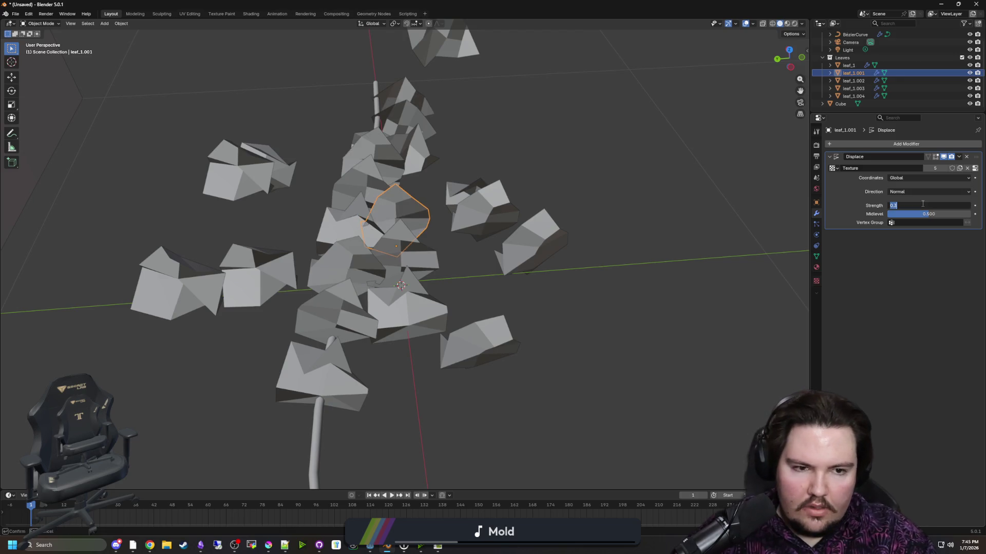
key(Up)
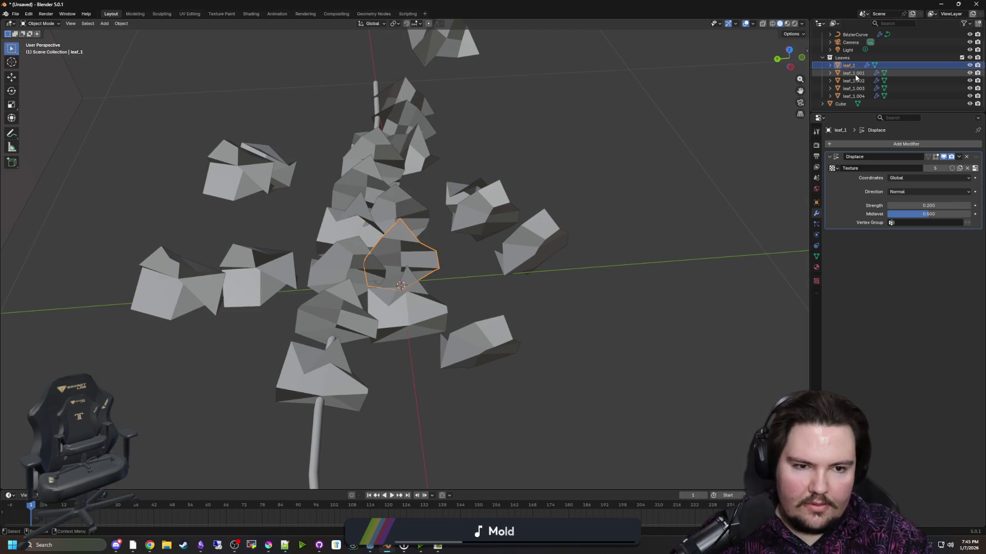
click(856, 74)
text(.4)
key(Return)
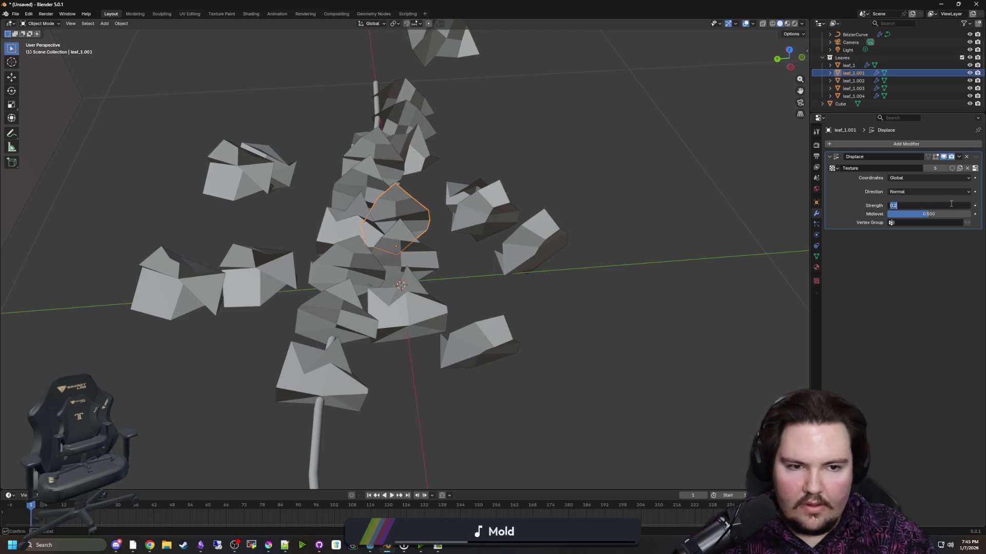
- Set leaf_1.002's Displace strength to 0.3 and leaf_1.004's to 0.2, then deselect
click(853, 81)
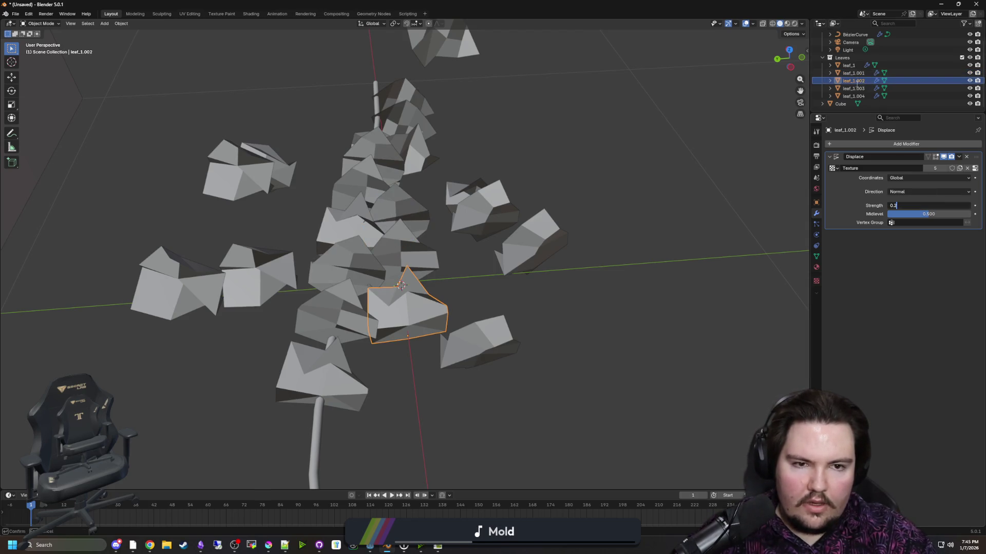
key(Return)
click(853, 88)
text(.3)
key(Return)
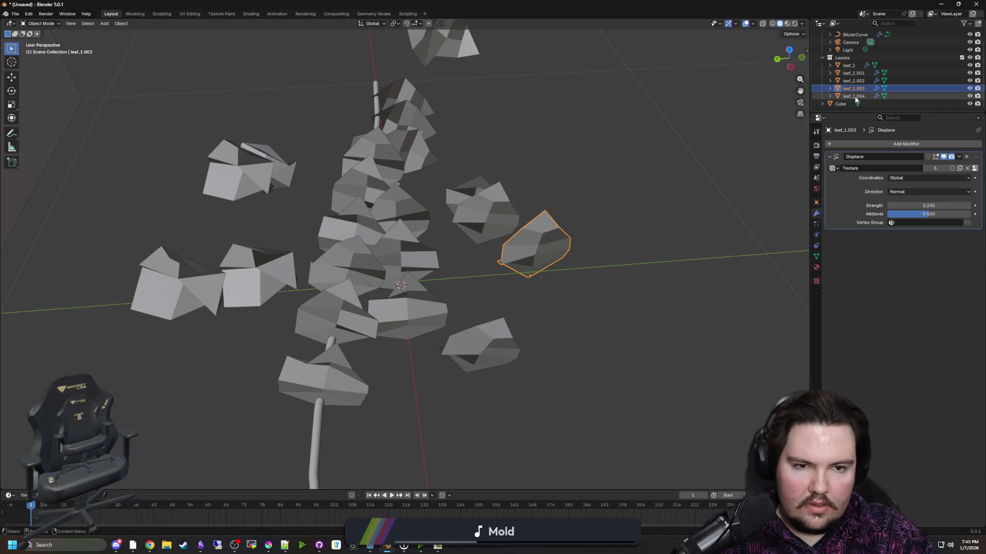
click(853, 96)
double_click(928, 205)
text(.2)
key(Return)
click(639, 278)
mouse_move(639, 300)
mouse_down()
mouse_move(596, 290)
mouse_move(541, 315)
mouse_move(249, 354)
mouse_up()
- Select the BezierCurve stem and hide the original Leaves collection
click(248, 354)
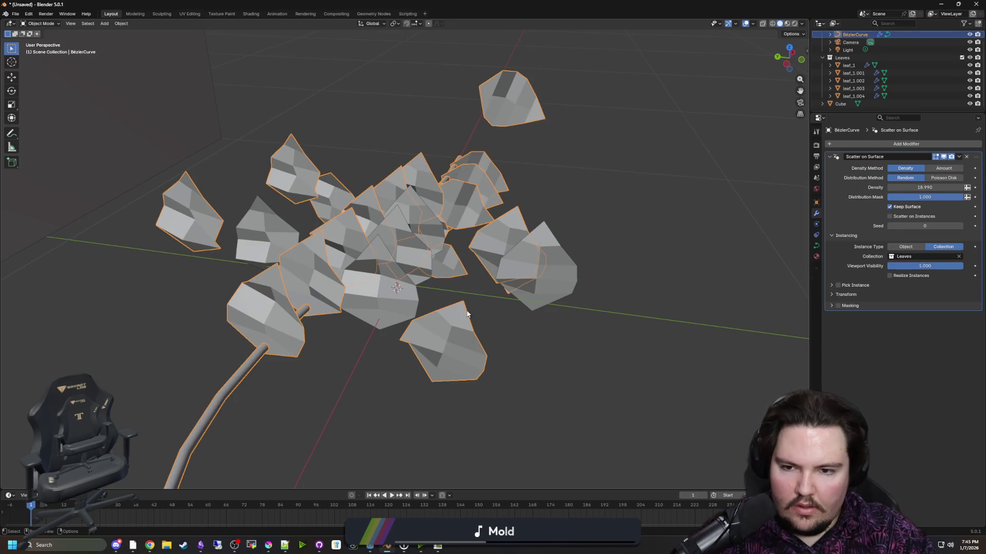
click(961, 58)
mouse_move(539, 318)
mouse_down()
mouse_move(513, 304)
mouse_move(559, 248)
mouse_move(541, 288)
mouse_move(602, 259)
mouse_move(716, 292)
mouse_up()
- Turn off Realize Instances and lower the curve's preview resolution to 1
scroll(717, 291, up, 2)
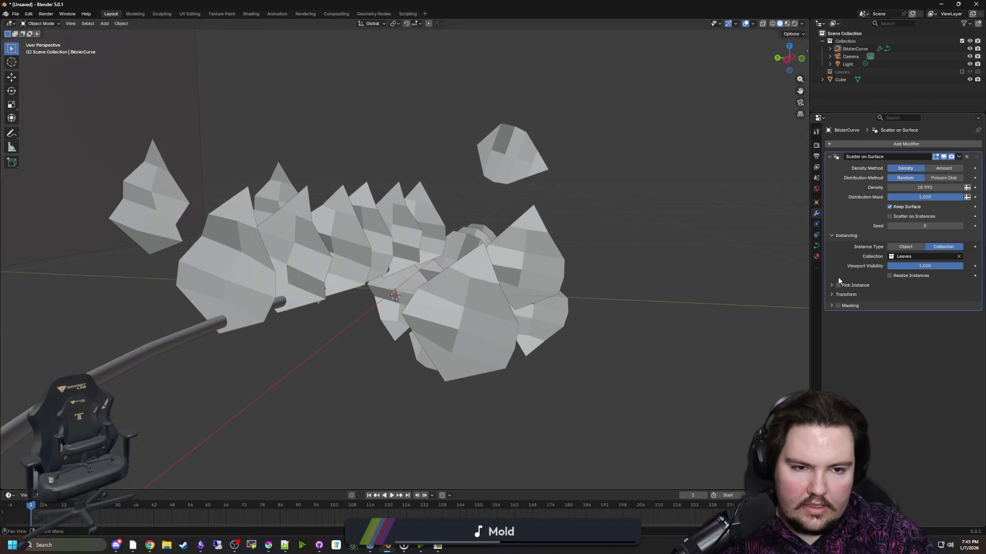
click(889, 276)
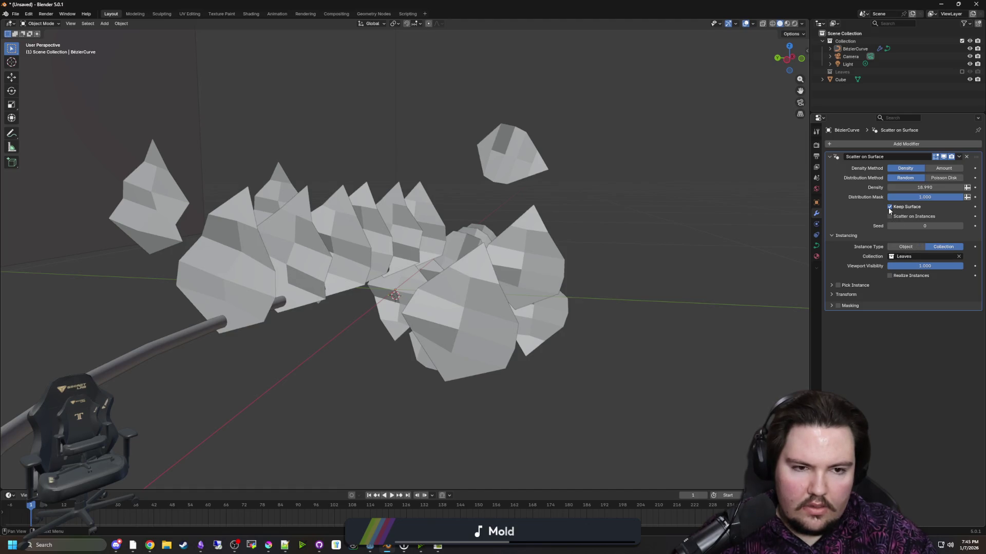
scroll(715, 231, down, 2)
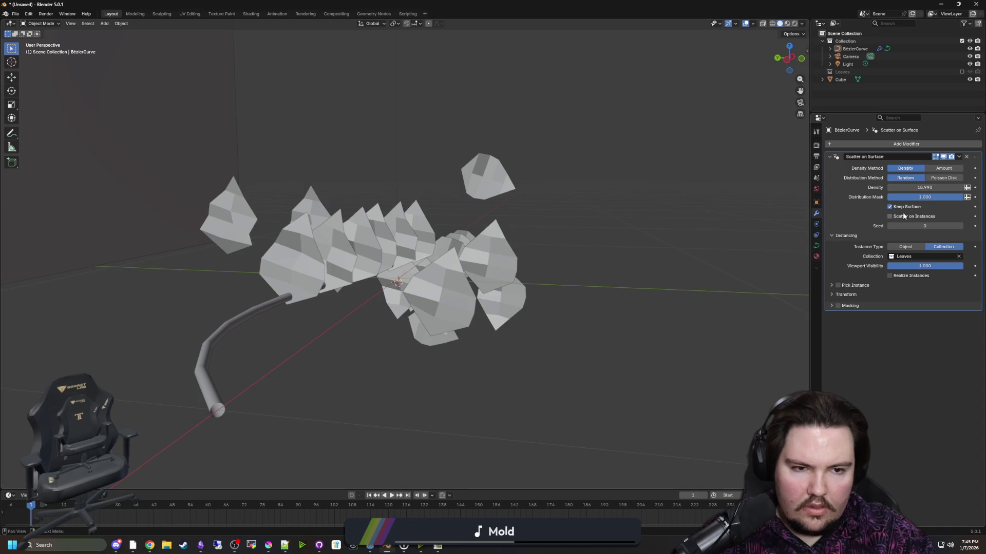
click(816, 245)
drag(929, 179, 904, 178)
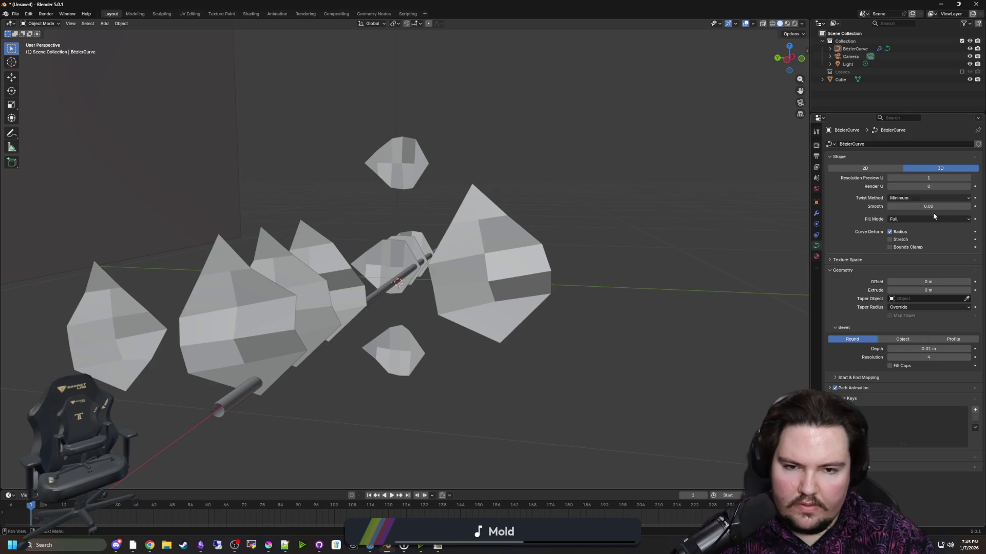
- Set the curve's preview resolution to 6 and bevel resolution to 1
click(968, 178)
click(969, 178)
click(968, 179)
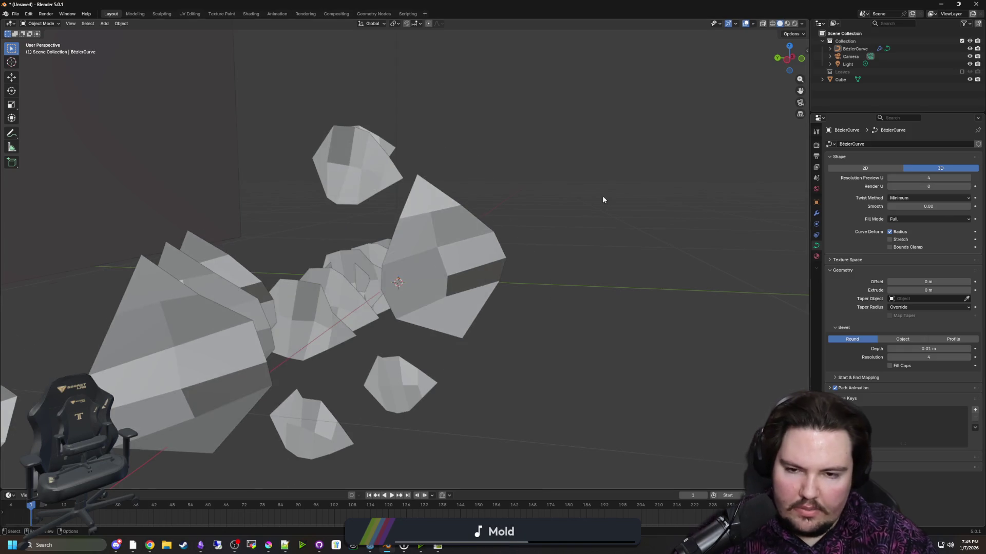
mouse_move(602, 199)
mouse_down()
mouse_move(626, 251)
mouse_move(740, 267)
mouse_up()
click(968, 178)
click(969, 178)
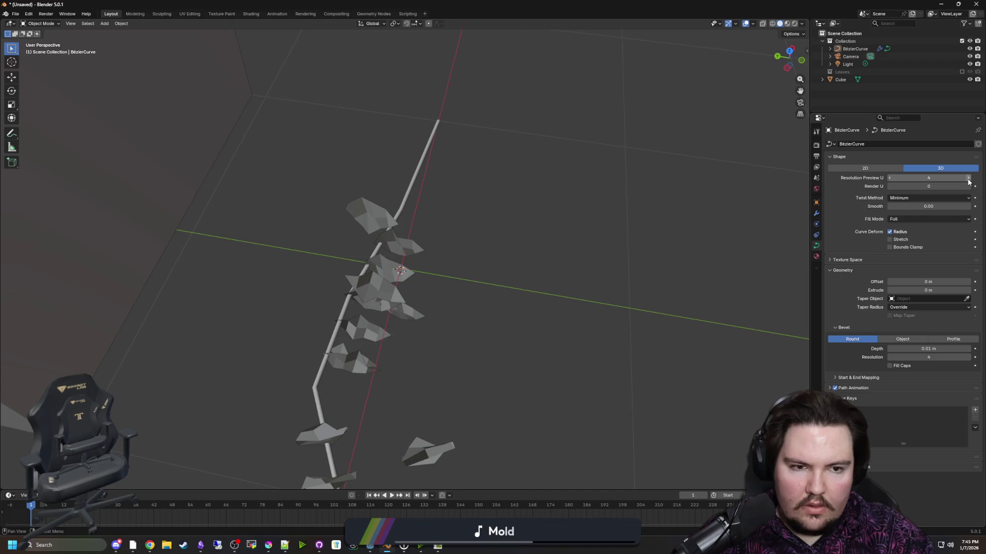
click(922, 355)
text(0)
key(Return)
mouse_move(719, 344)
mouse_down()
mouse_move(672, 334)
mouse_move(579, 282)
mouse_move(586, 269)
mouse_up()
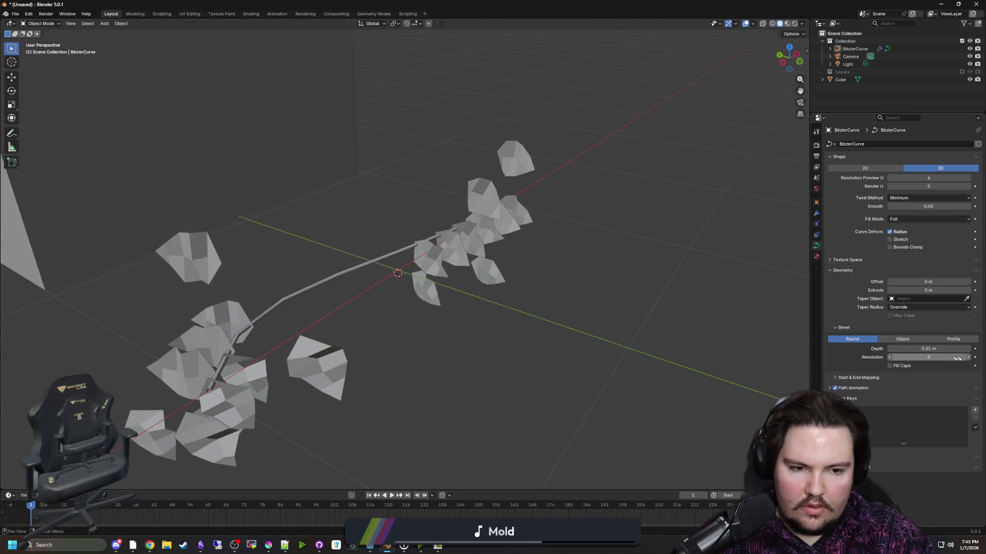
click(968, 358)
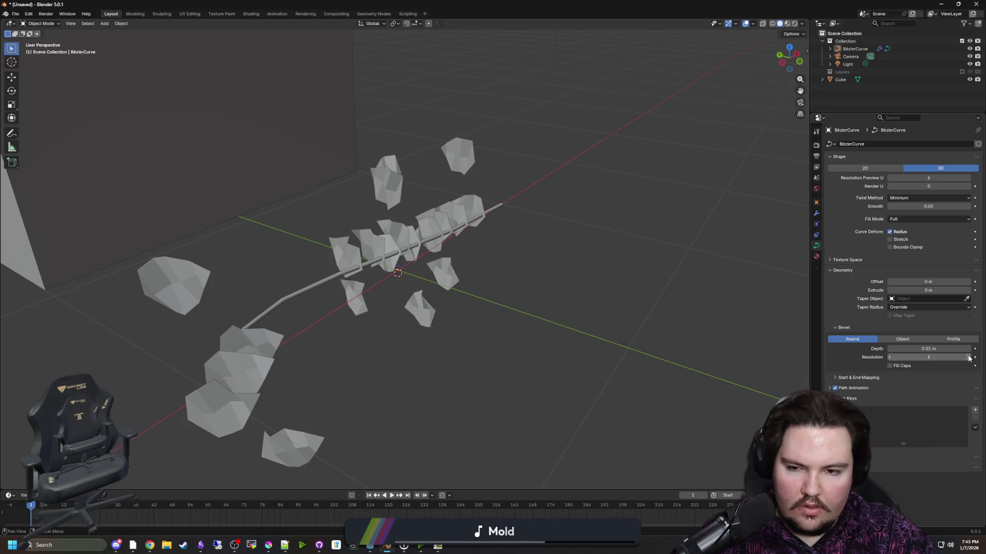
- Keep Align Rotation on in the Scatter on Surface modifier and enable Randomize
click(816, 213)
drag(768, 227, 775, 242)
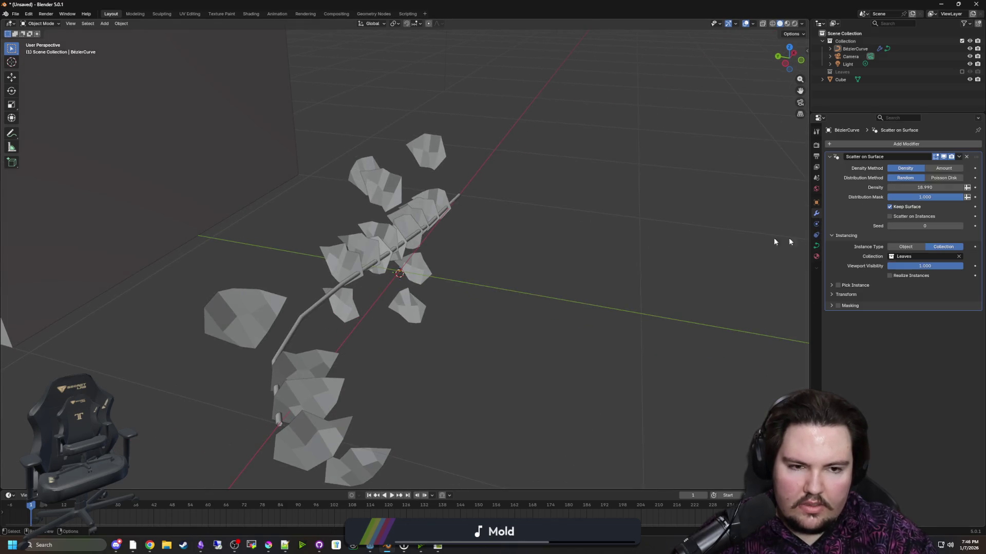
click(830, 294)
click(891, 316)
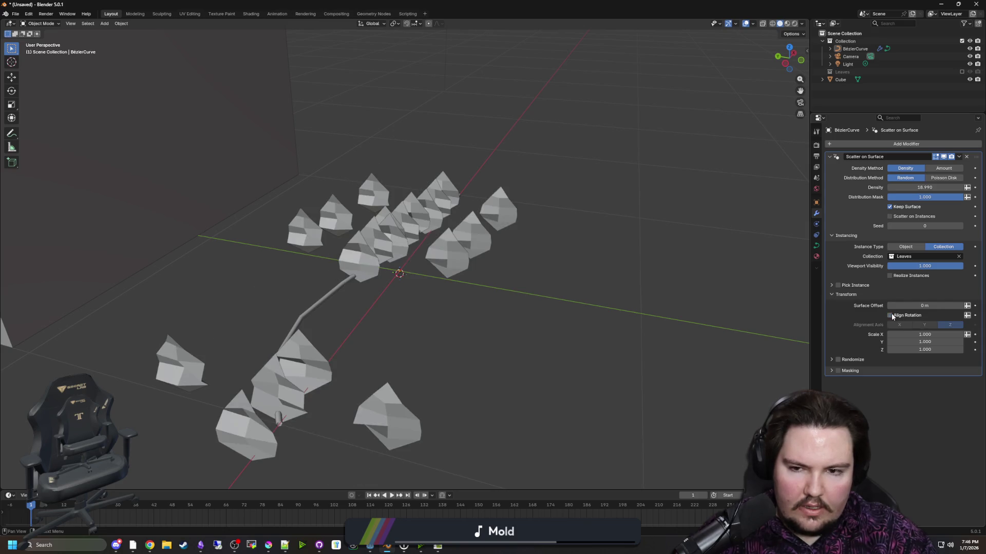
click(890, 315)
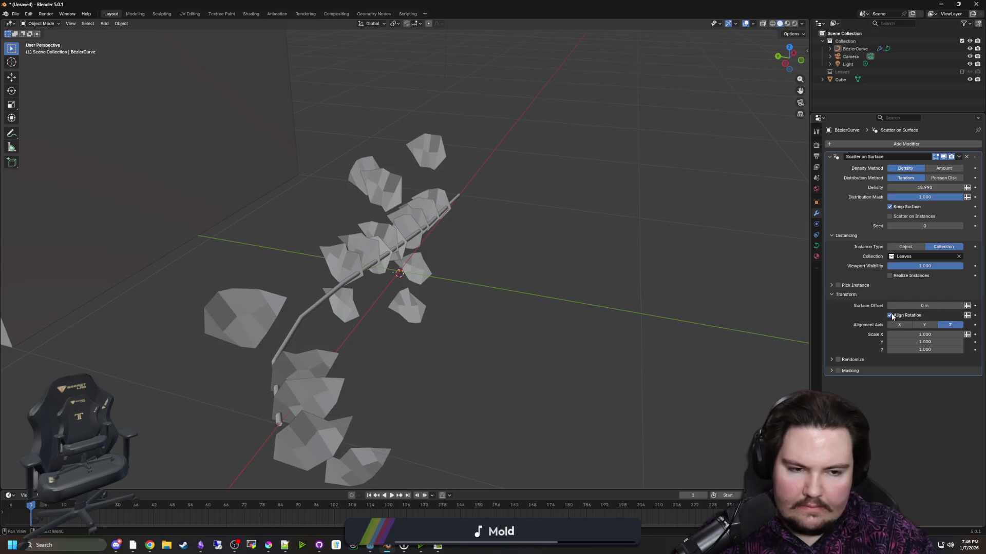
click(831, 359)
click(838, 360)
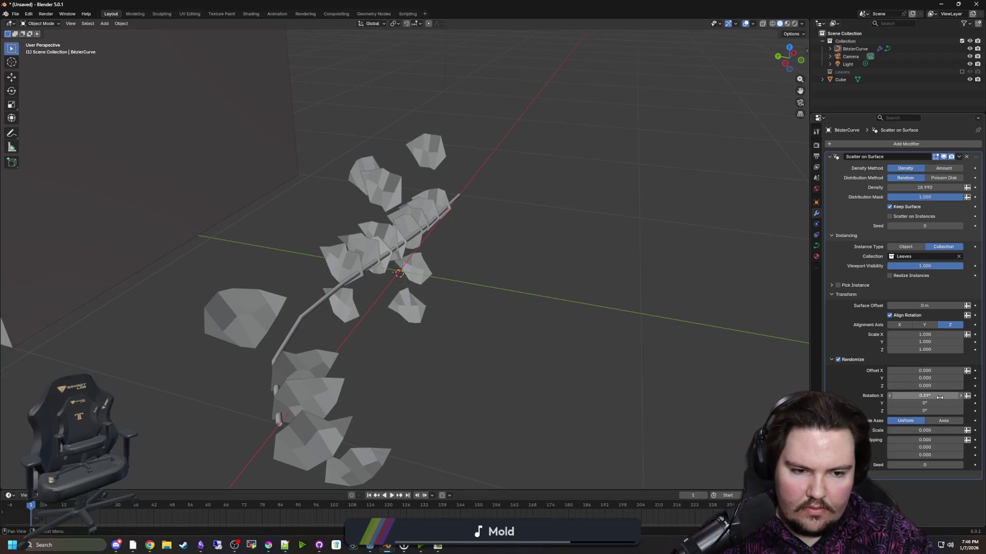
- Set the scatter's random rotation to 360° on X, Y and Z
mouse_move(924, 395)
mouse_down()
mouse_move(965, 395)
mouse_move(934, 395)
mouse_up()
click(934, 395)
text(360)
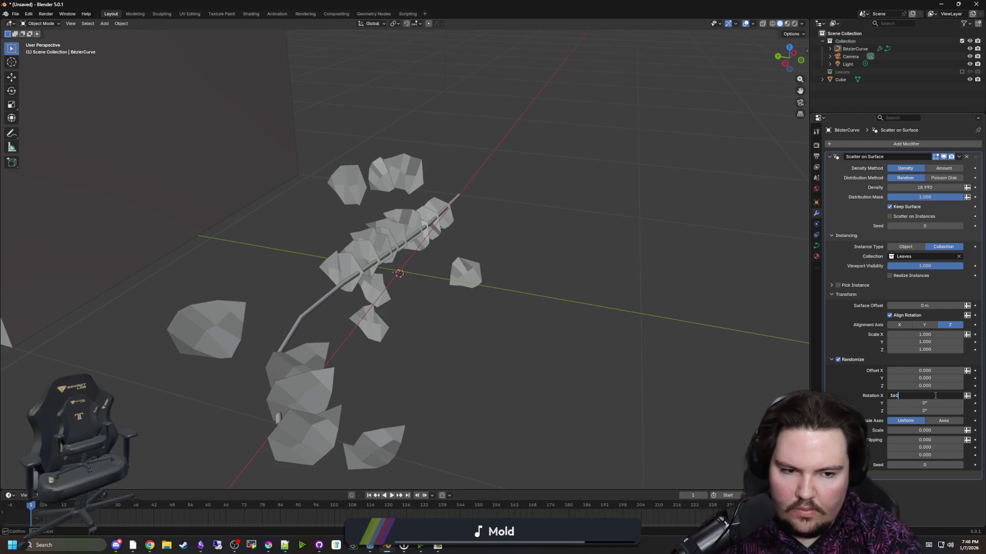
key(Return)
mouse_move(924, 403)
mouse_down()
mouse_move(955, 403)
mouse_move(902, 403)
mouse_up()
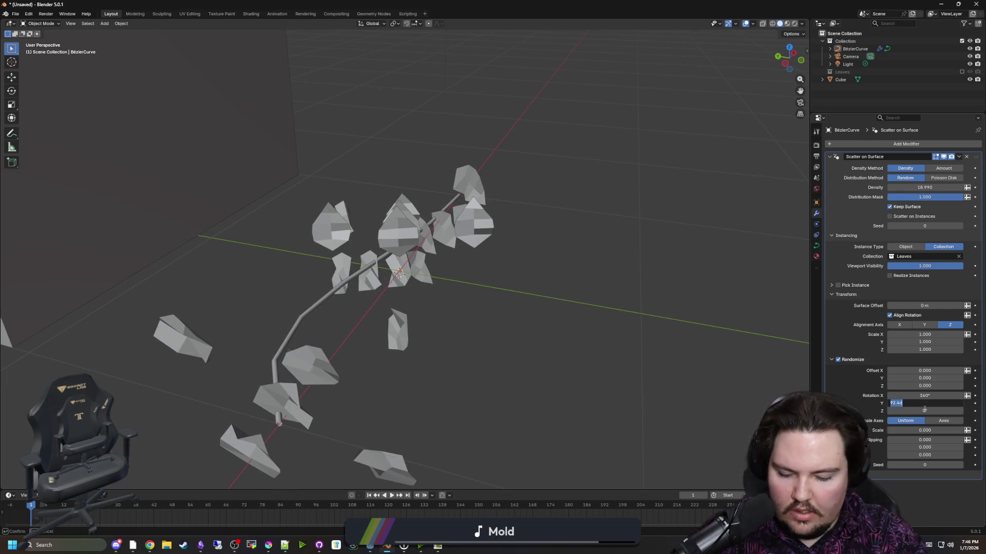
text(360)
key(Return)
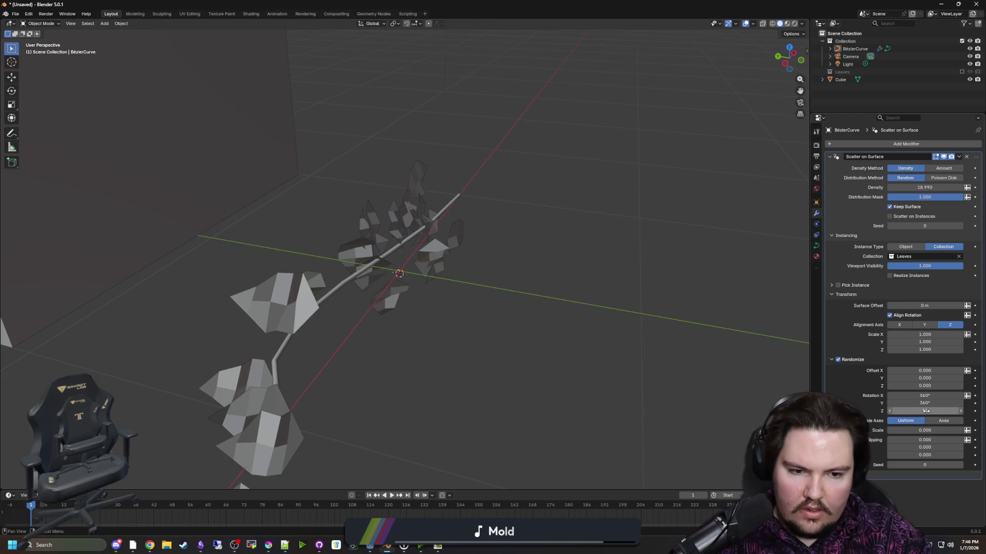
drag(931, 411, 924, 412)
click(924, 412)
text(360)
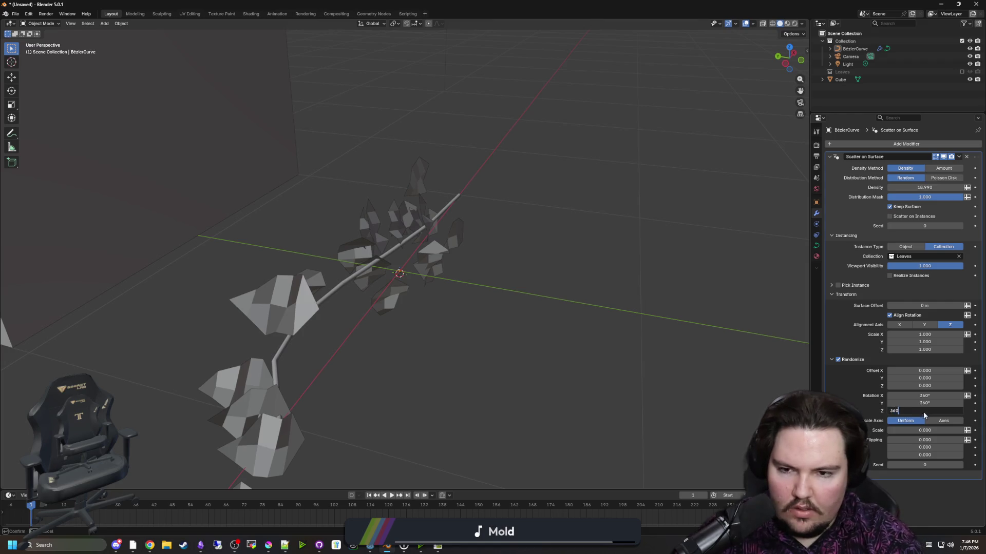
key(Return)
mouse_move(513, 308)
mouse_down()
mouse_move(363, 268)
mouse_move(387, 316)
mouse_move(479, 303)
mouse_up()
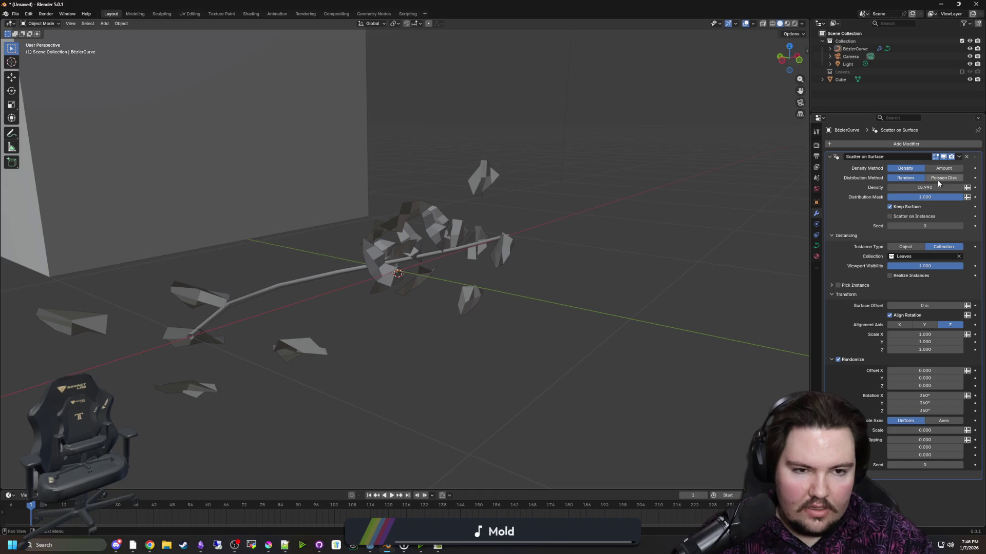
- Enable Pick Instance and Reset Transform in the scatter settings
click(845, 286)
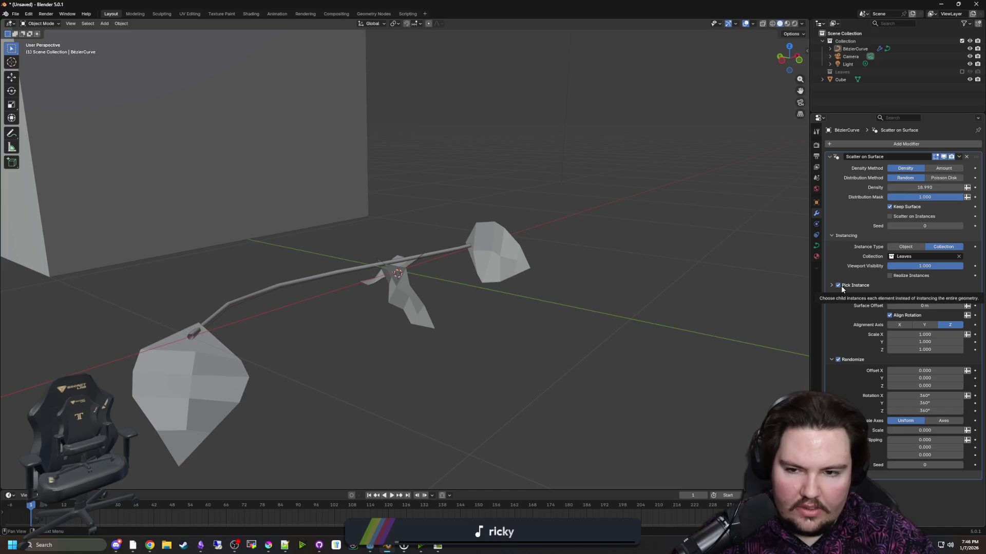
click(838, 286)
click(831, 286)
click(832, 285)
click(831, 286)
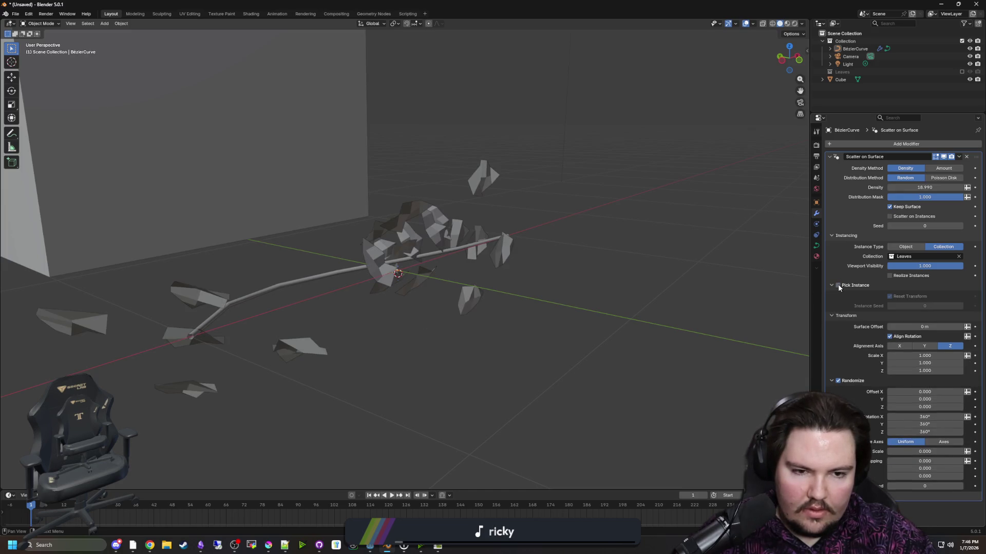
click(838, 285)
mouse_move(679, 292)
mouse_down()
mouse_move(722, 309)
mouse_move(672, 348)
mouse_move(657, 323)
mouse_up()
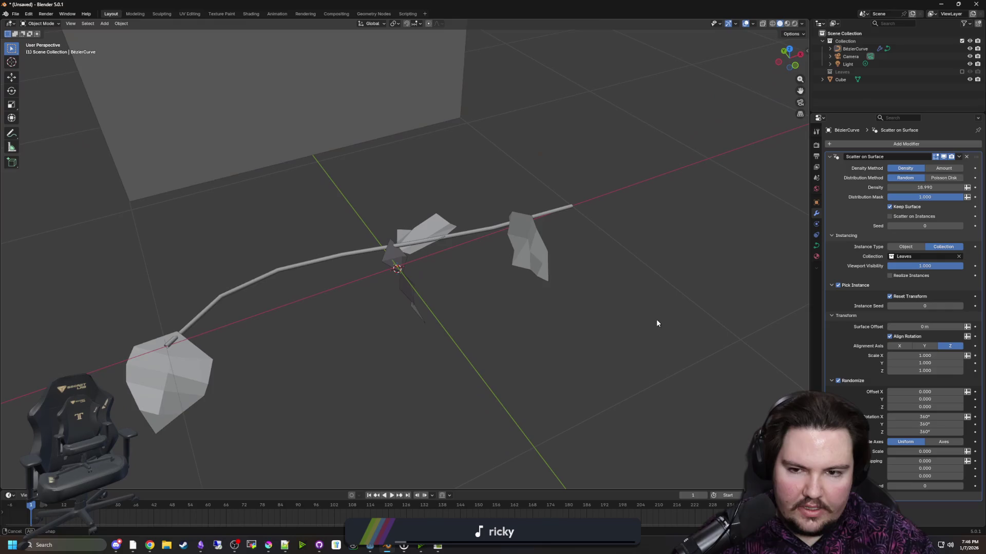
- Raise the scatter density to 2000
mouse_move(916, 186)
mouse_down()
mouse_move(965, 187)
mouse_move(915, 188)
mouse_up()
text(2000)
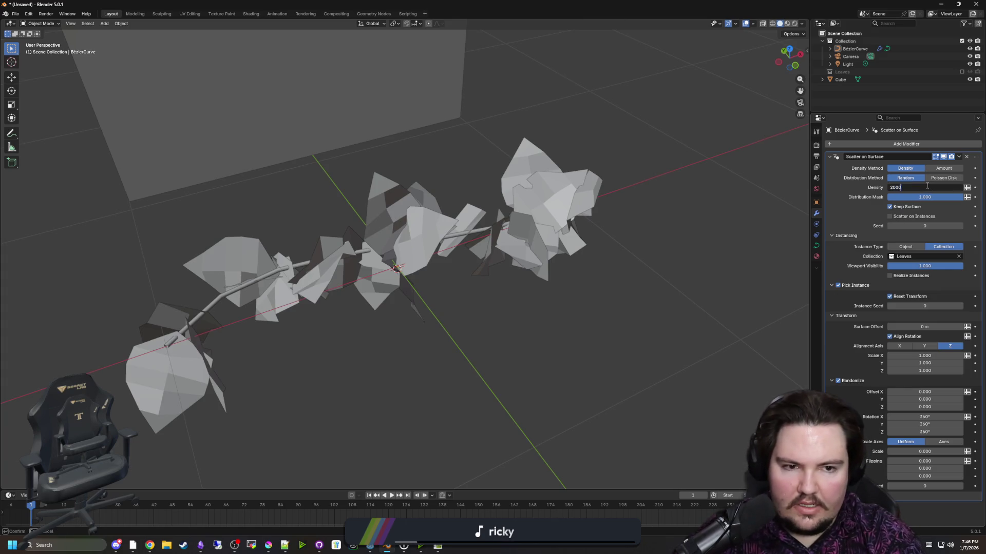
key(Return)
scroll(544, 242, down, 3)
mouse_move(543, 242)
mouse_down()
mouse_move(568, 254)
mouse_move(474, 261)
mouse_up()
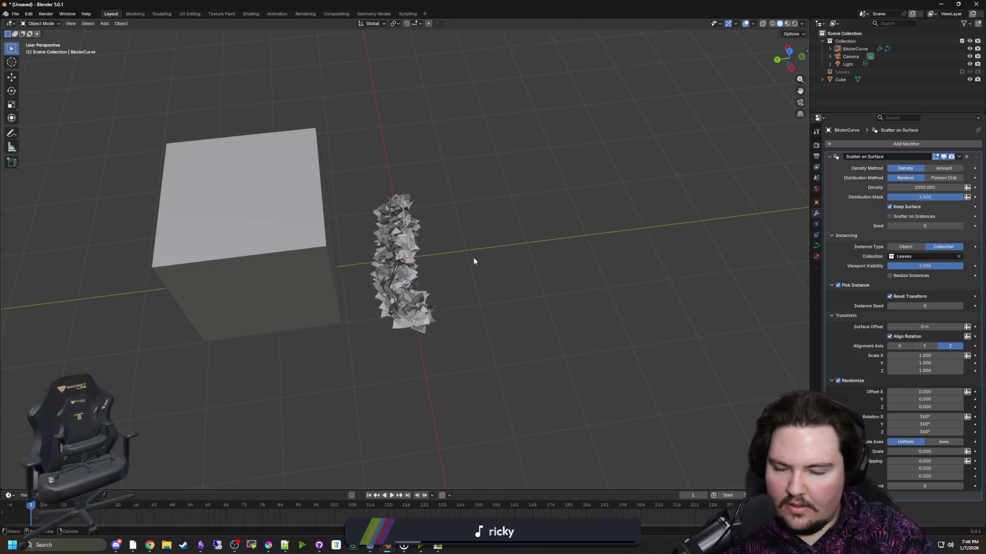
- Select the BezierCurve vine and view it upright beside the cube
scroll(473, 262, up, 5)
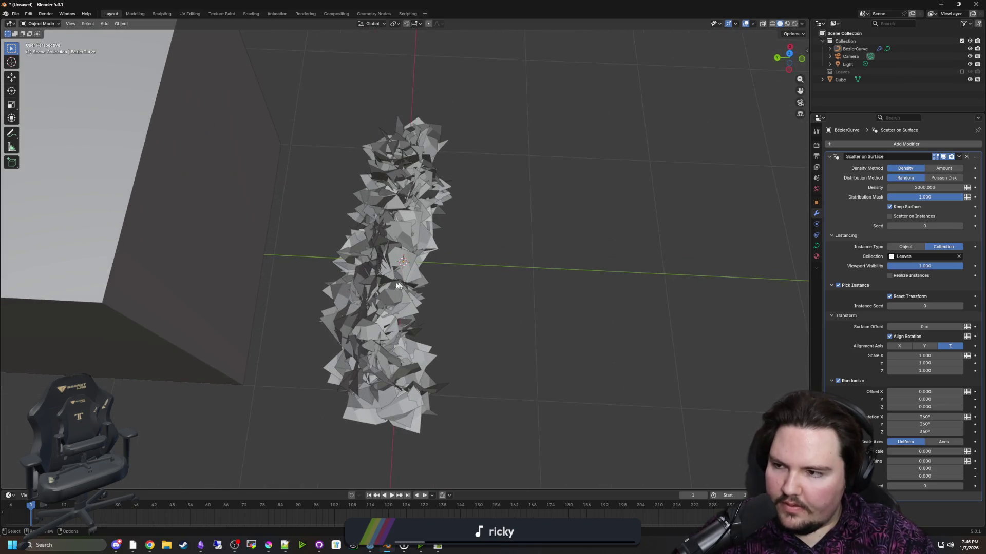
click(398, 286)
scroll(444, 288, down, 3)
mouse_move(443, 287)
mouse_down()
mouse_move(492, 320)
mouse_move(466, 321)
mouse_up()
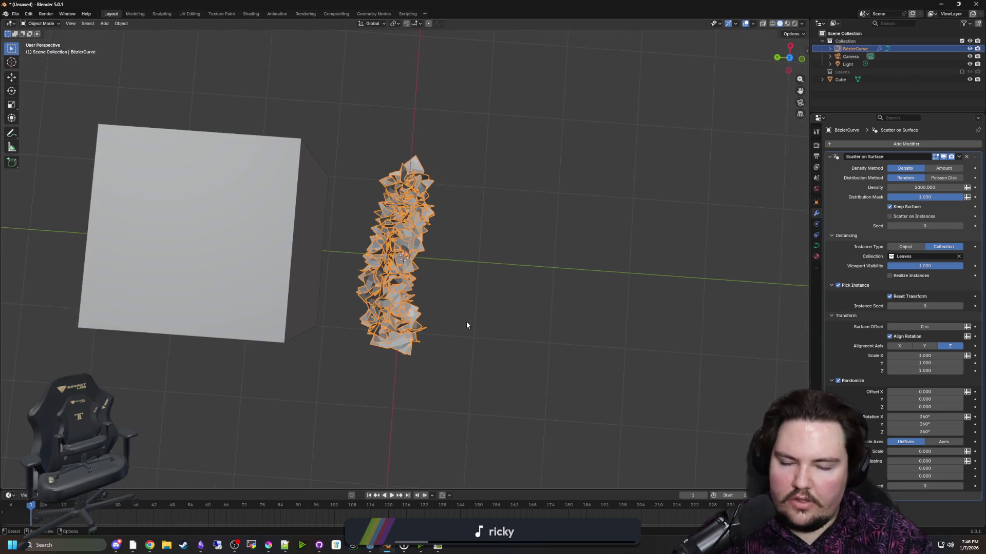
scroll(466, 321, down, 3)
click(410, 273)
click(383, 259)
scroll(423, 285, up, 1)
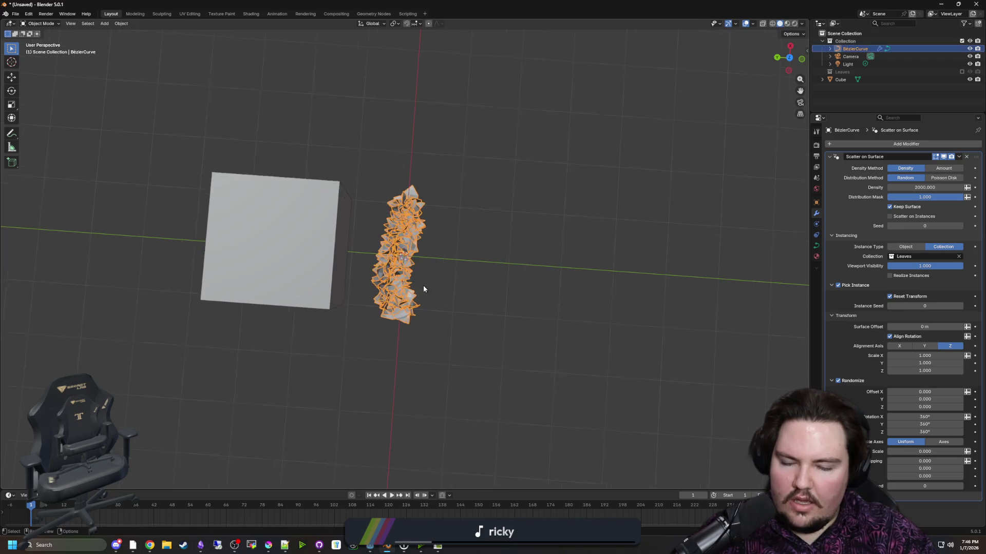
mouse_move(423, 289)
mouse_down()
mouse_move(437, 291)
mouse_move(420, 295)
mouse_up()
- In Edit Mode with X-ray on, move the vine curve's lower control point up and right, then hide the leaves
key(Tab)
scroll(408, 299, up, 3)
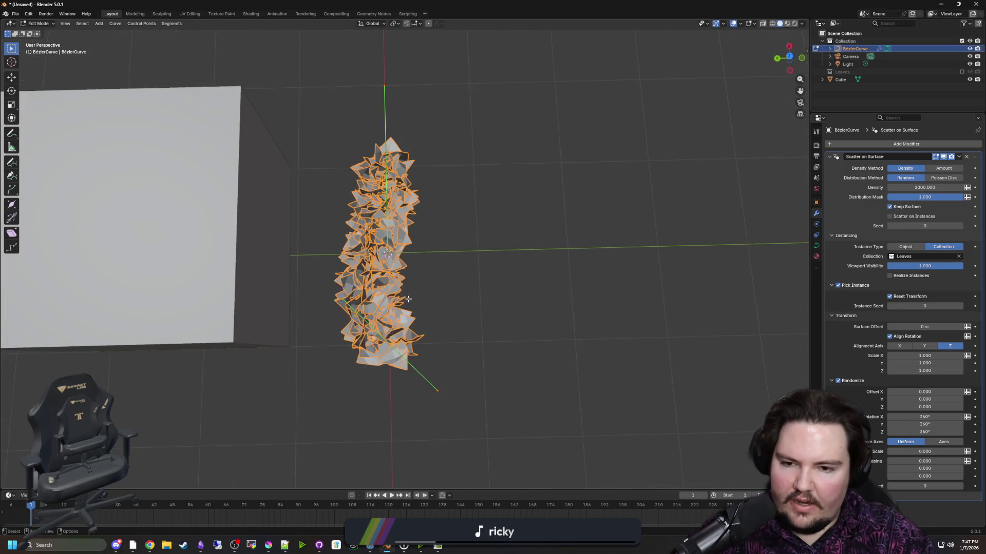
click(763, 23)
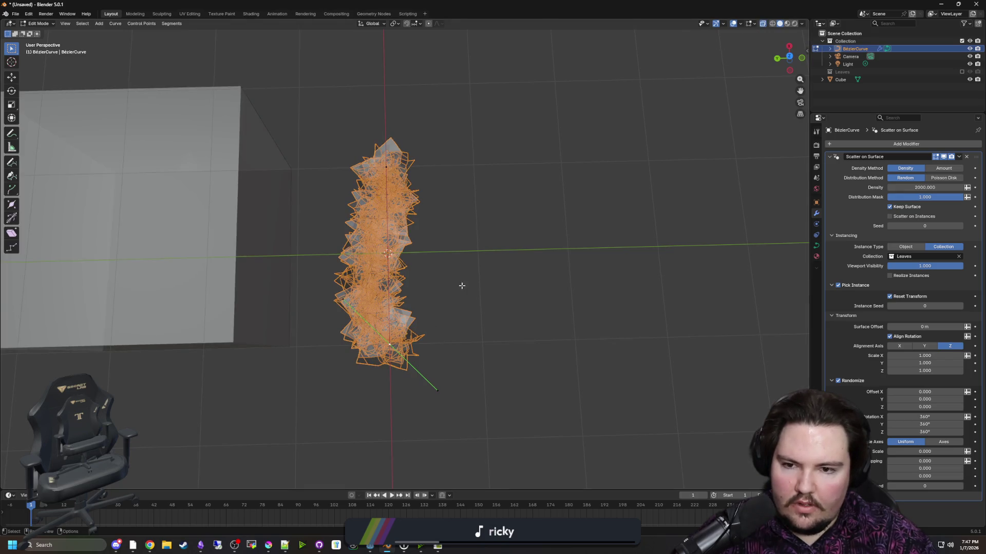
scroll(474, 378, up, 1)
key(g)
click(722, 315)
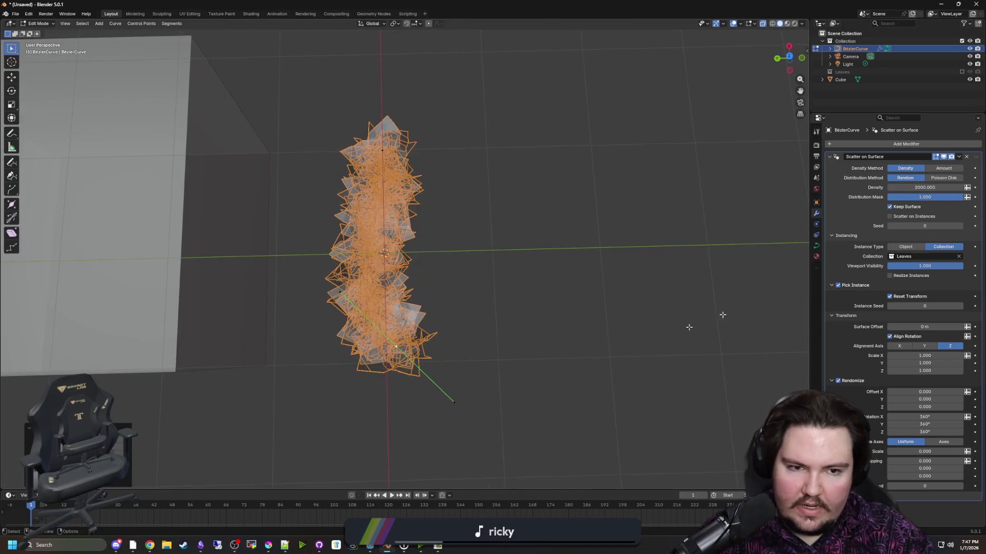
click(943, 157)
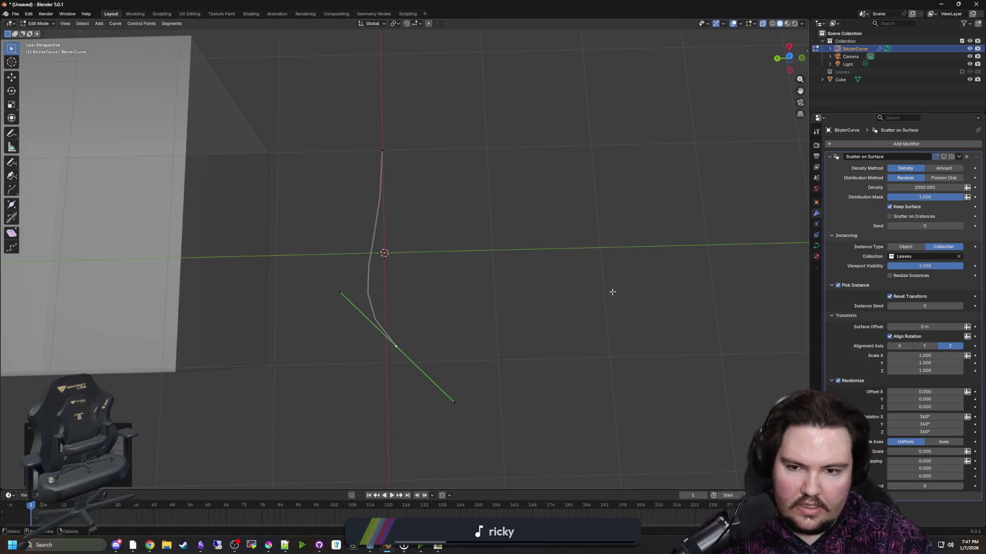
- Move the curve's end point down-right and reposition the top control point, then return to Object Mode
key(g)
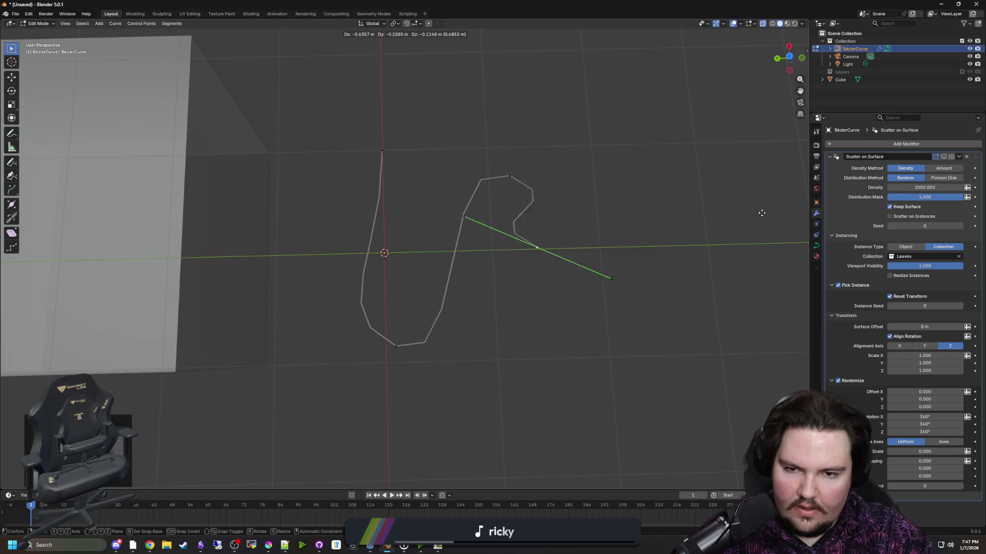
click(805, 245)
click(379, 152)
key(r)
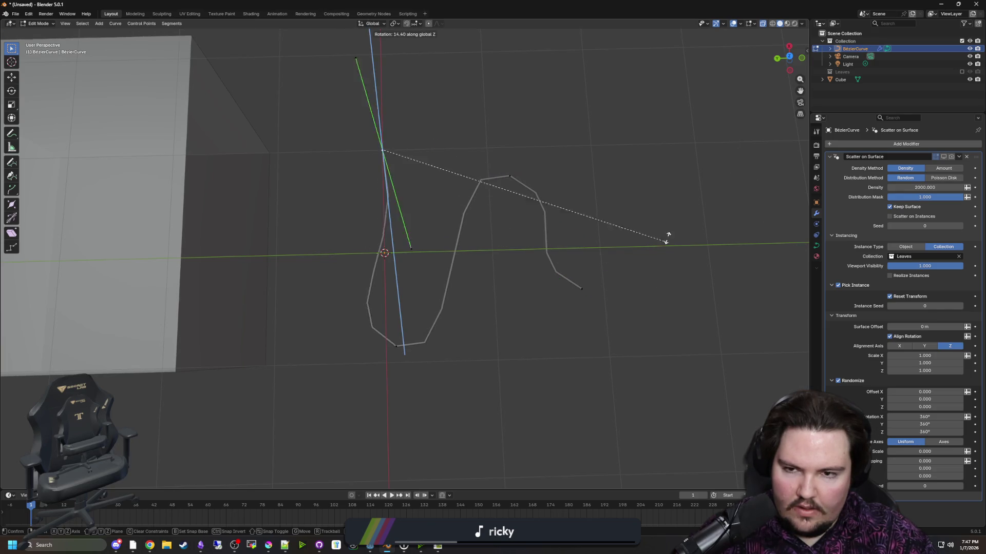
key(g)
click(519, 135)
key(Tab)
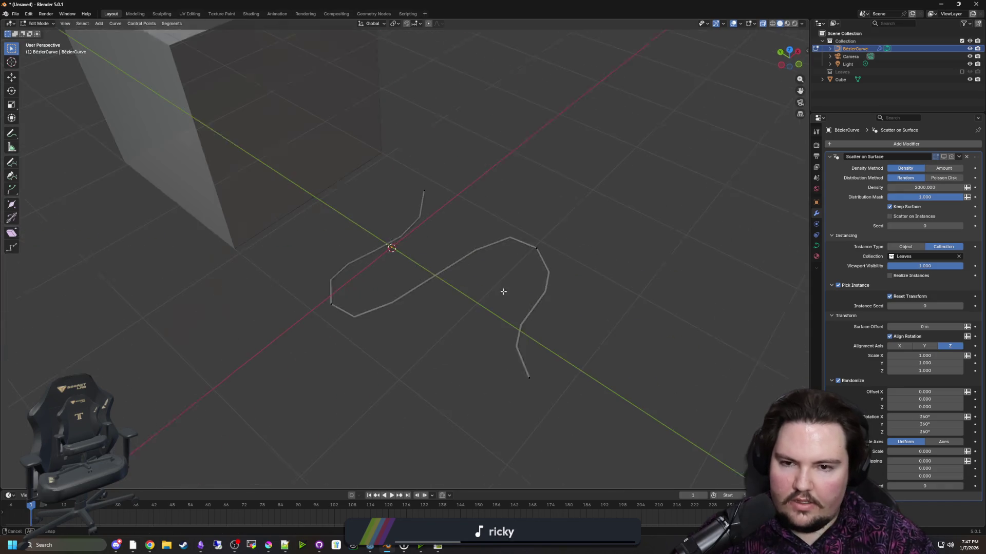
- Raise the curve's end segment along the vertical Z axis and preview it with the leaves shown
drag(685, 296, 648, 248)
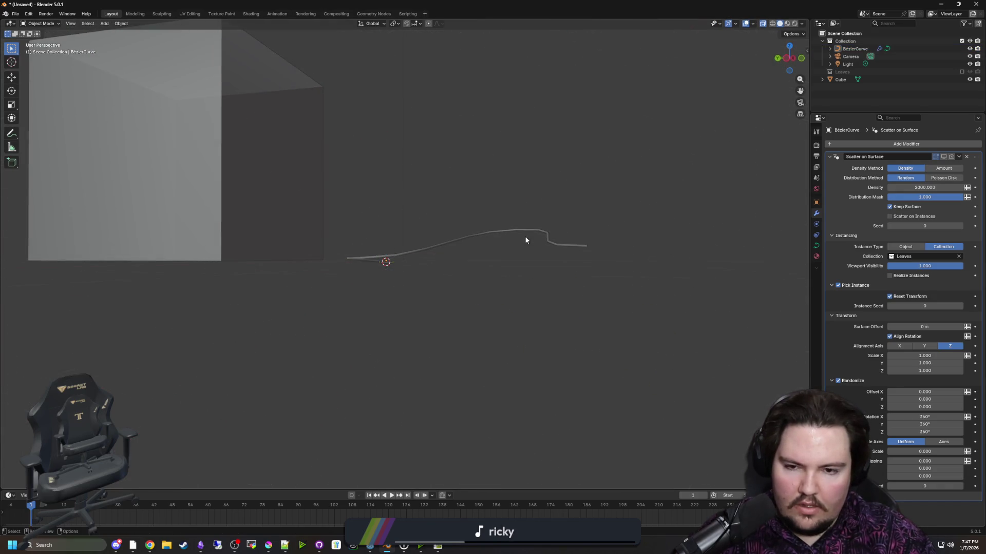
click(538, 233)
key(Tab)
drag(538, 233, 483, 267)
key(g)
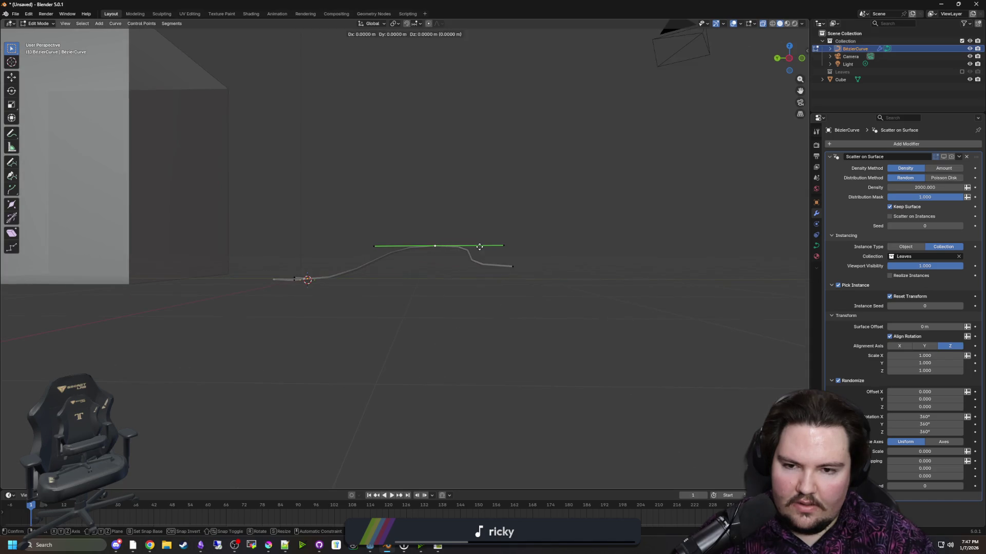
key(z)
key(z)
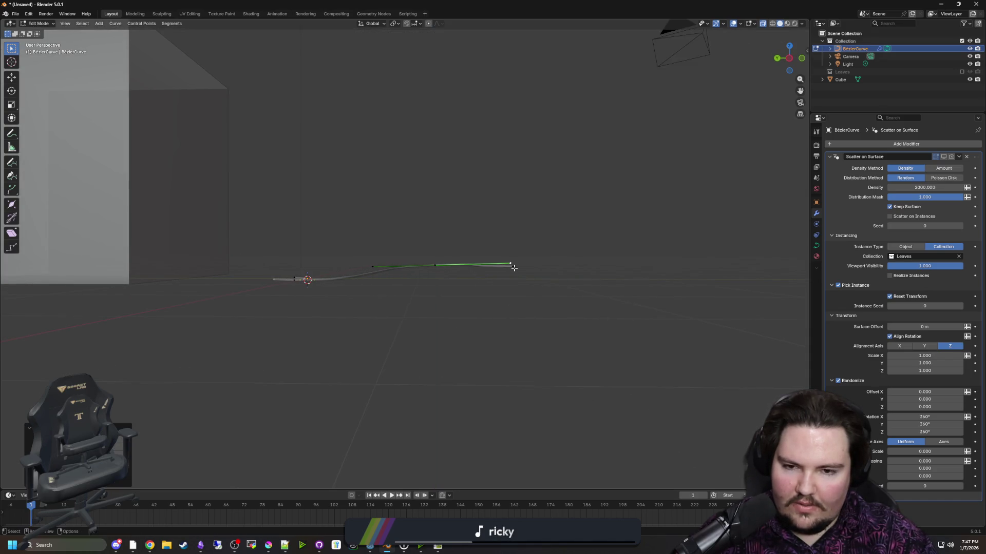
click(511, 267)
right_click(513, 266)
key(Escape)
key(z)
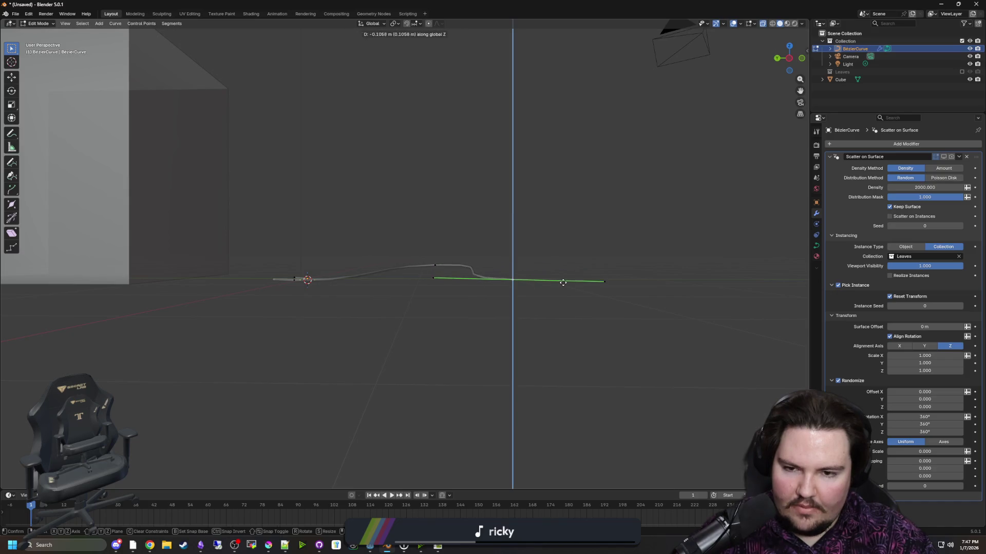
click(431, 273)
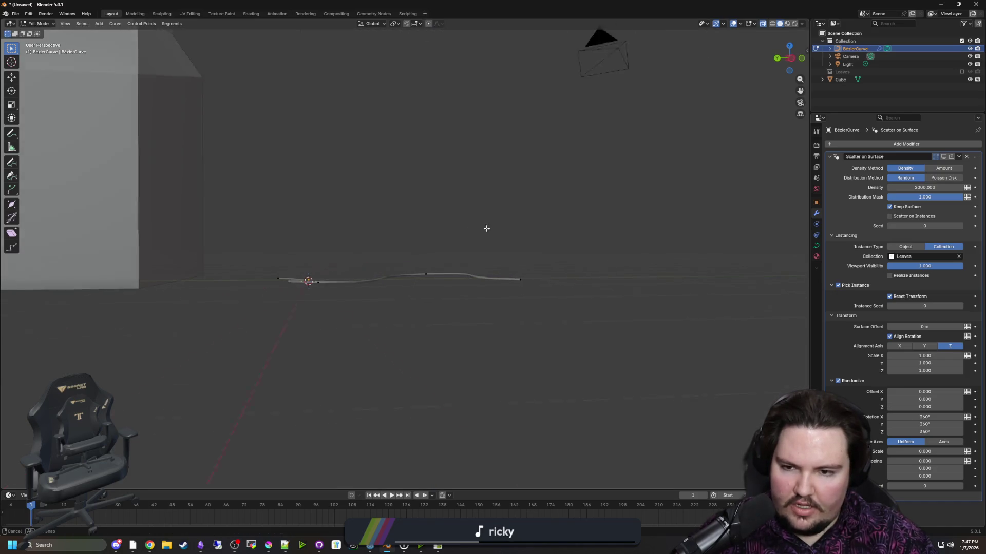
click(943, 157)
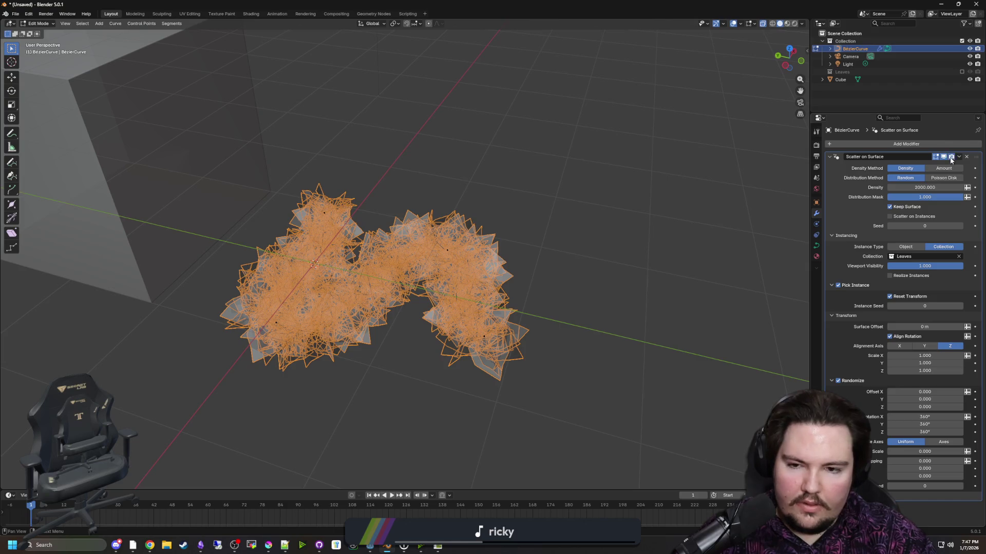
key(Tab)
key(Tab)
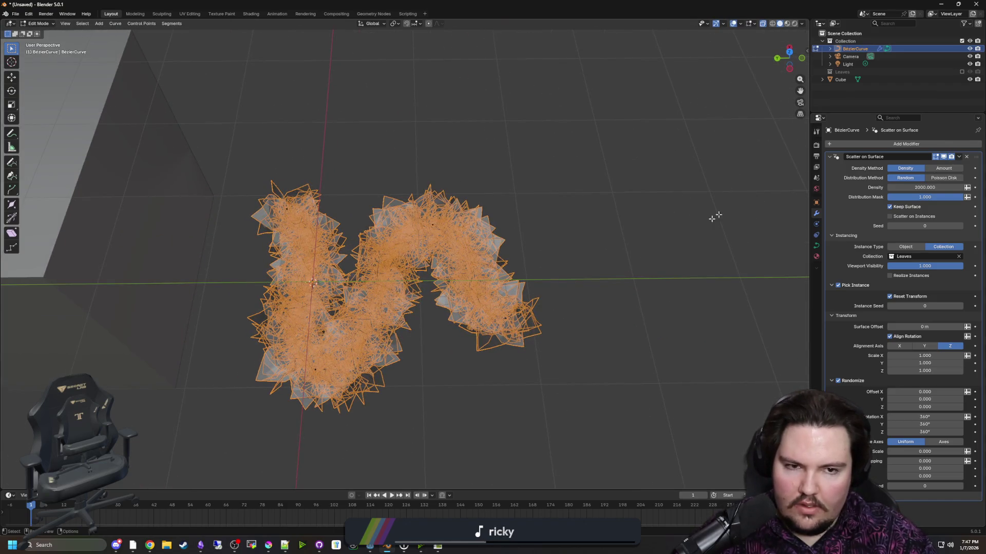
- With leaves hidden, extrude a new end point on the ground plane and rotate its handle around Z
click(935, 157)
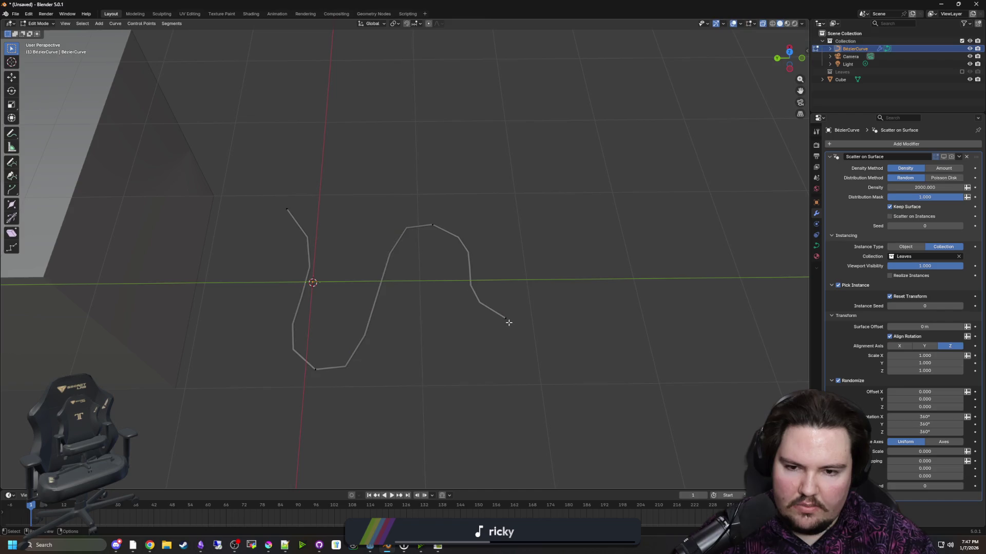
key(e)
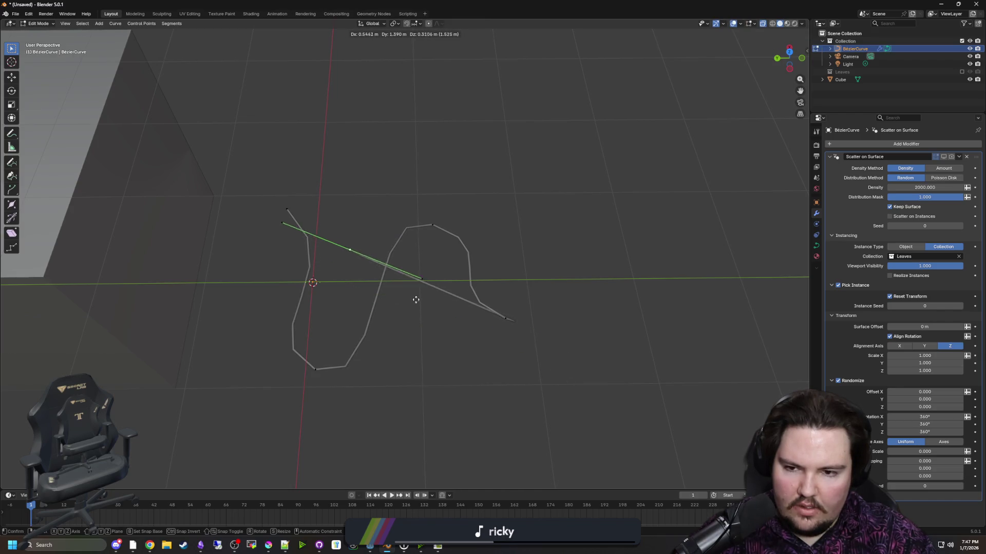
key(shift+z)
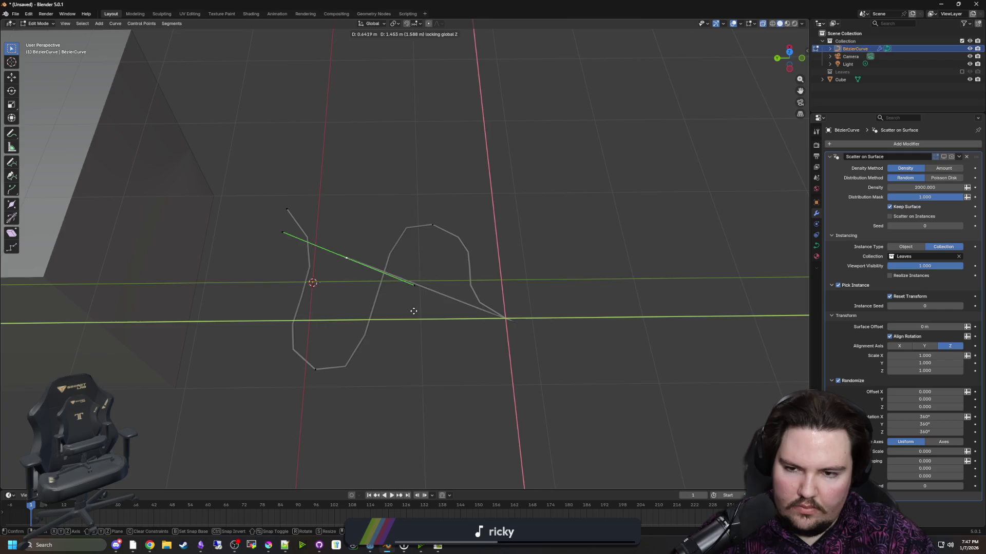
click(406, 285)
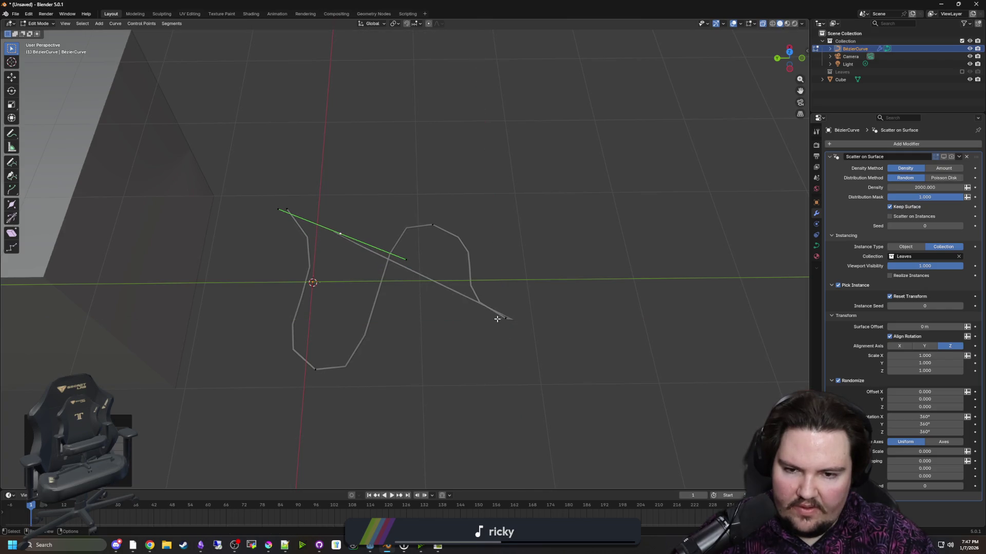
click(504, 319)
key(r)
key(z)
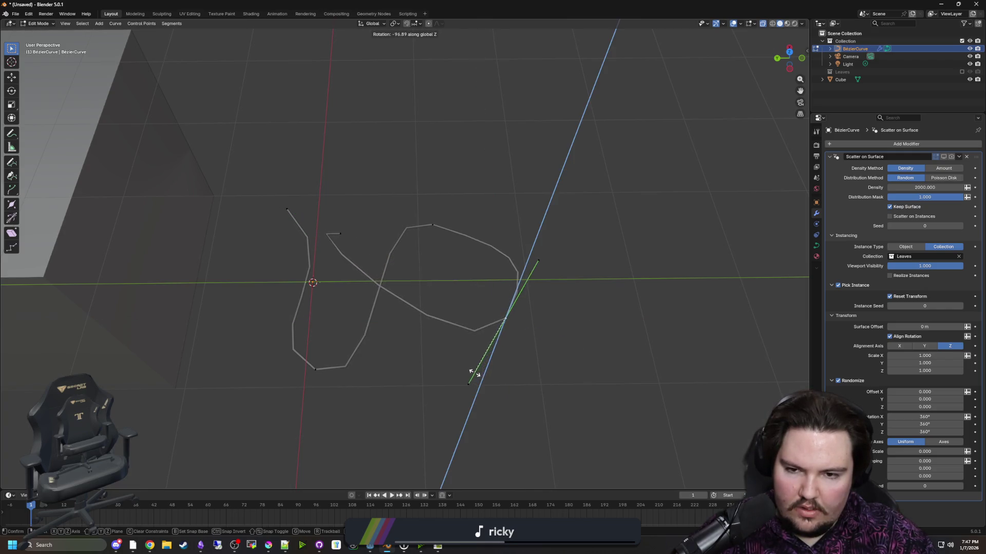
click(472, 369)
- Rotate another point's handle around Z, then view the finished twisting curve from above in Object Mode
click(340, 234)
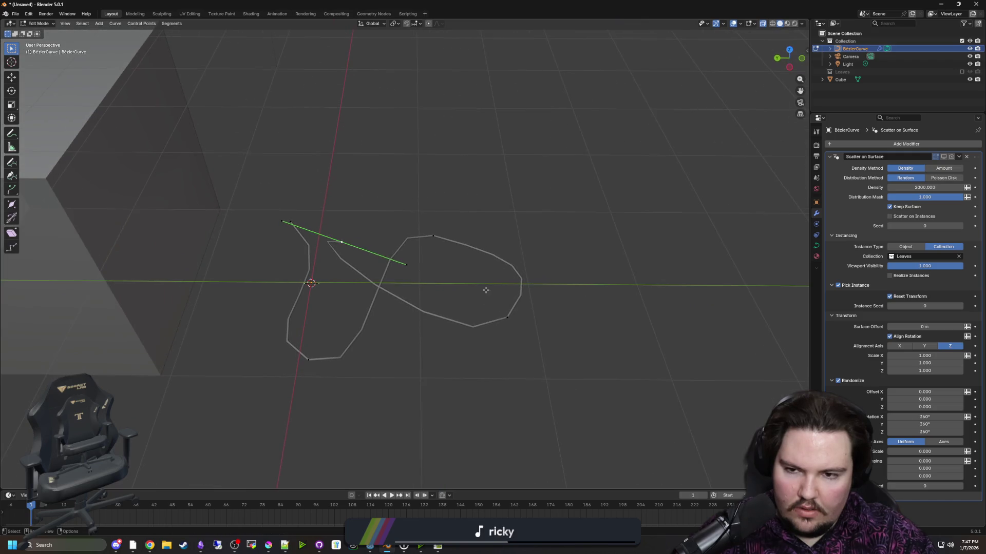
key(r)
key(z)
click(431, 149)
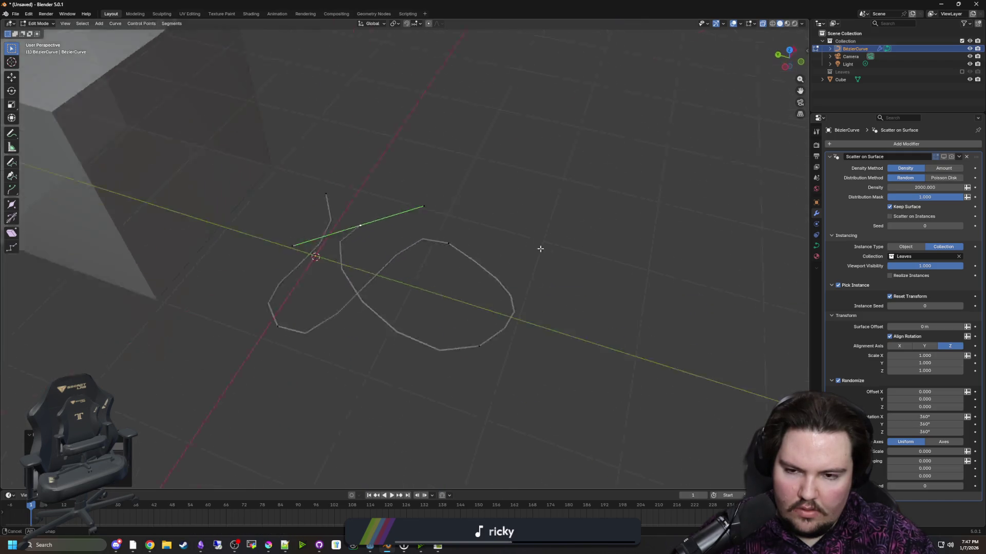
key(Tab)
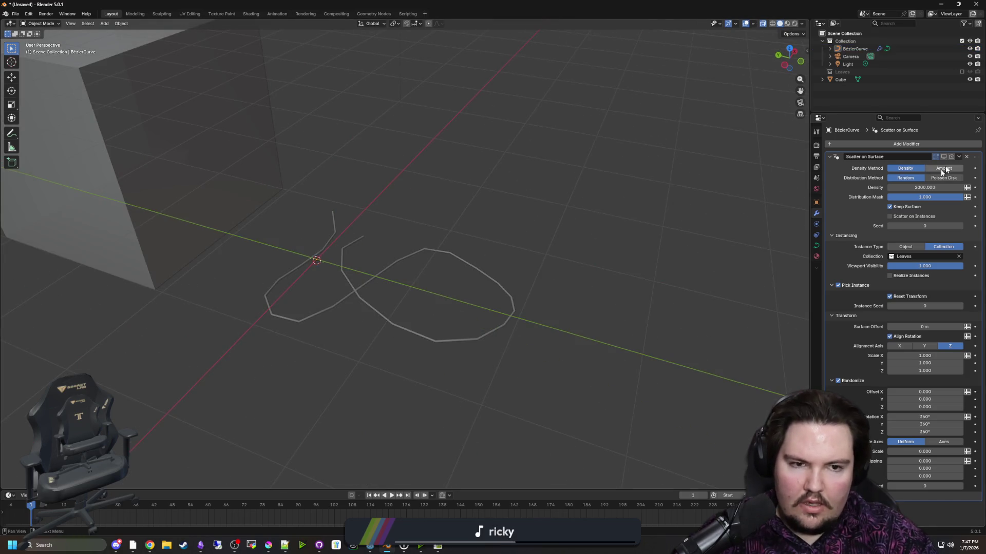
mouse_move(765, 240)
mouse_down()
mouse_move(561, 329)
mouse_move(526, 332)
mouse_move(555, 292)
mouse_up()
- Zoom in on the Blender viewport
scroll(539, 316, up, 3)
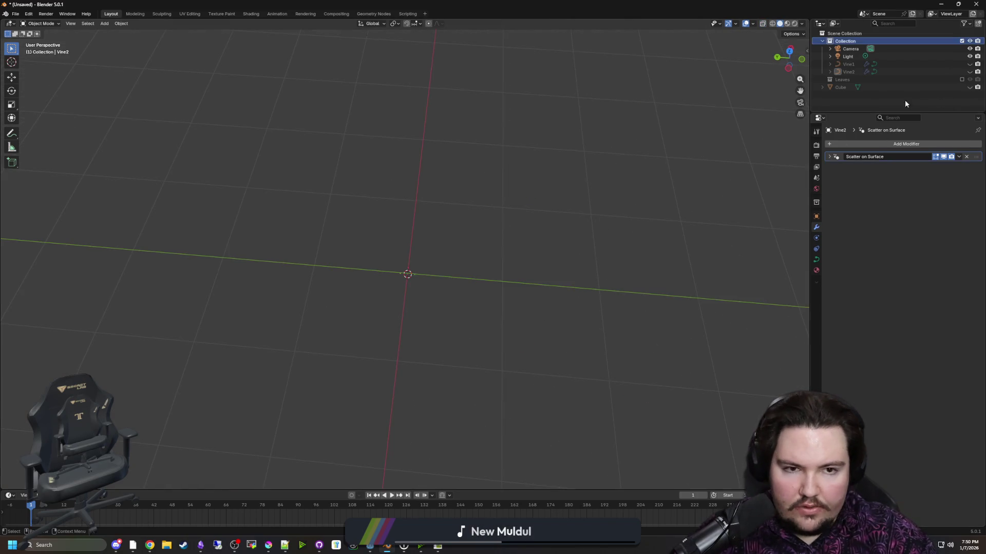
- Unhide Vine2, duplicate it in place, and rename the copy to Vine3
click(845, 70)
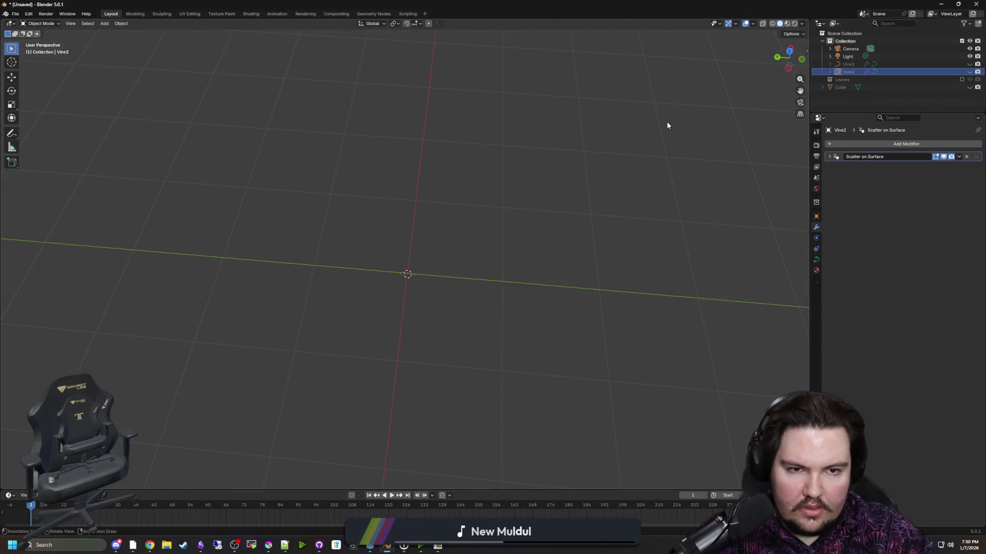
click(969, 71)
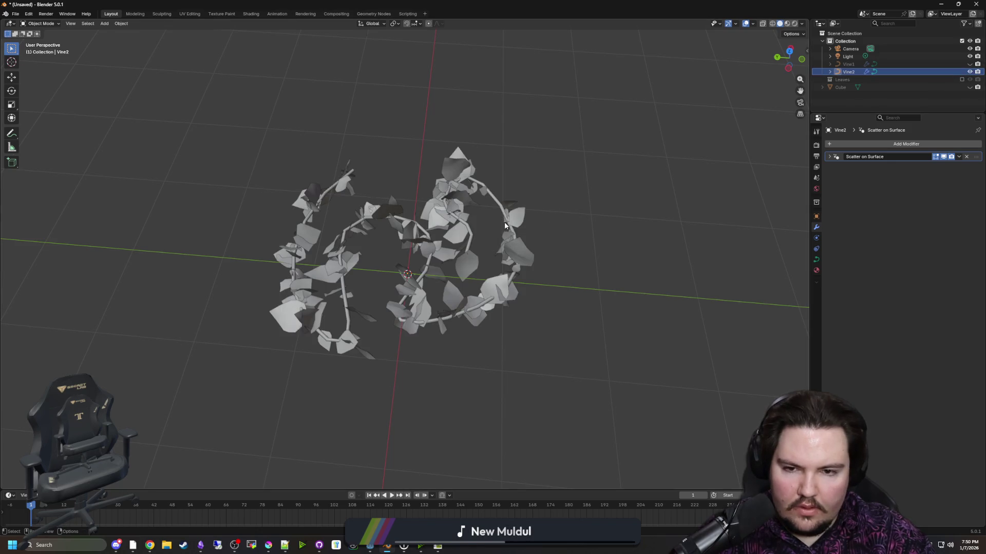
click(504, 226)
key(shift+d)
key(Escape)
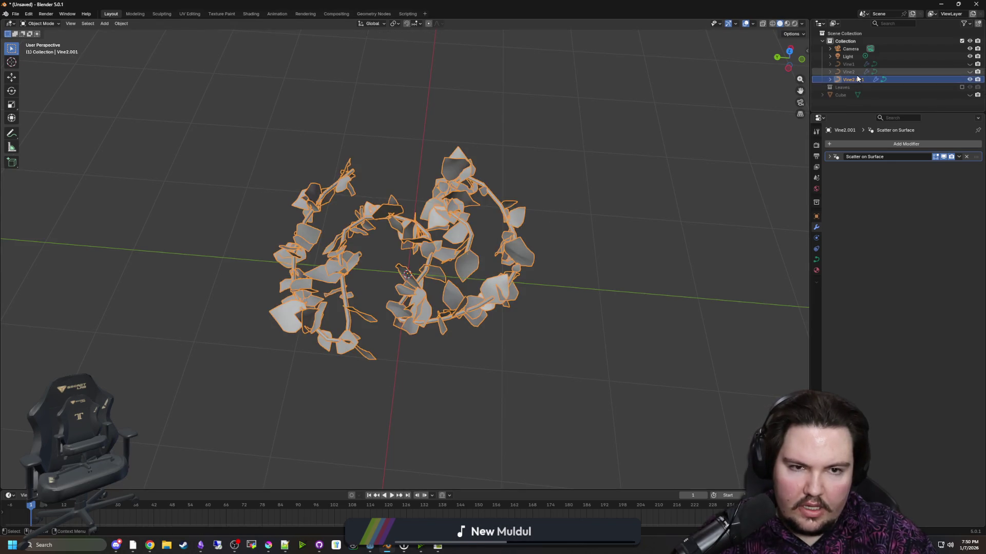
double_click(853, 79)
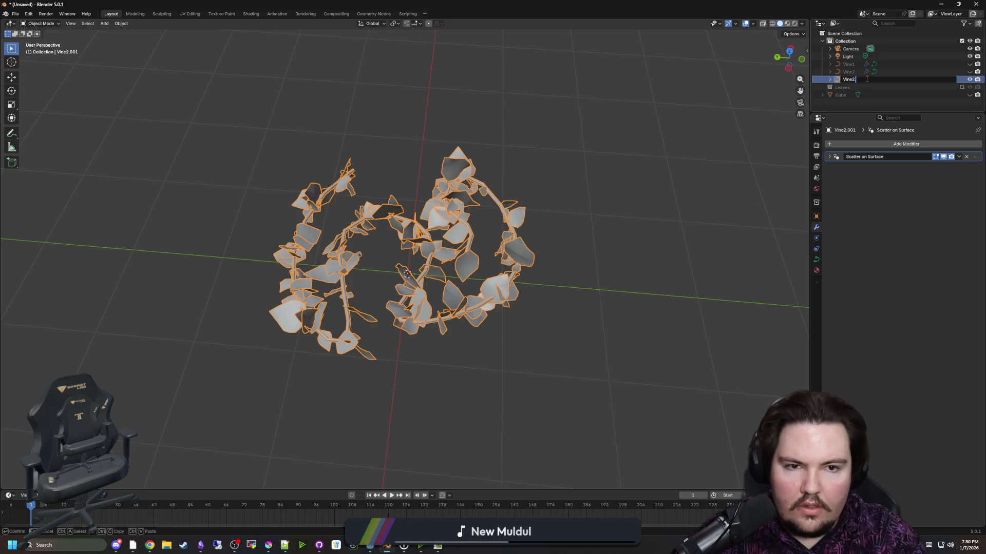
key(BackSpace)
text(3)
key(Return)
- Edit Vine3 with leaves hidden: move a control point along Y, and shift the left loop and right end points flat
key(Tab)
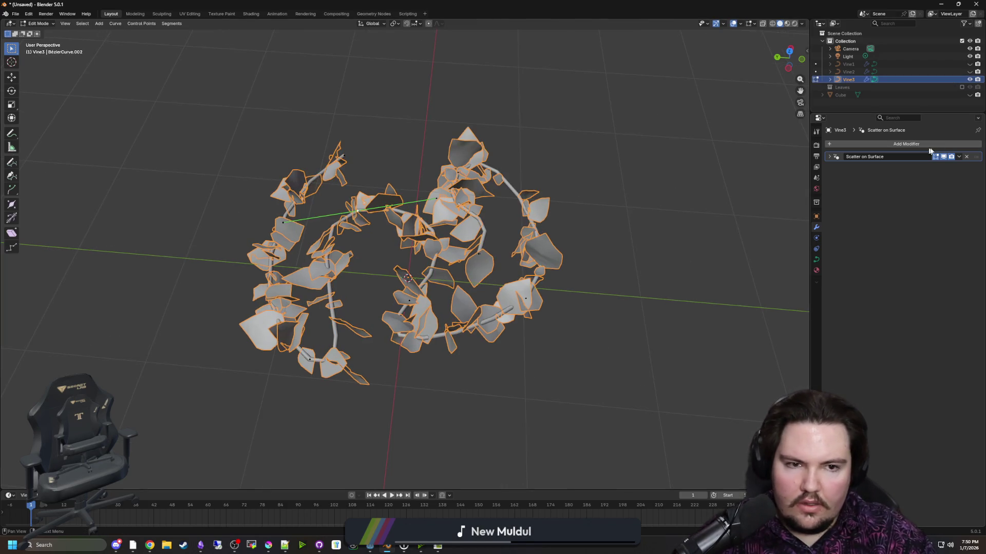
click(943, 156)
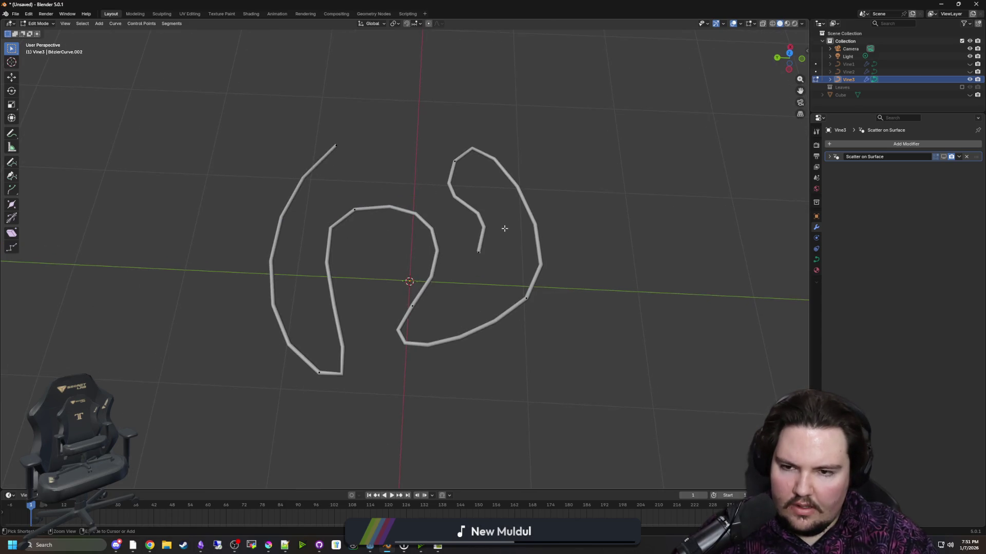
key(g)
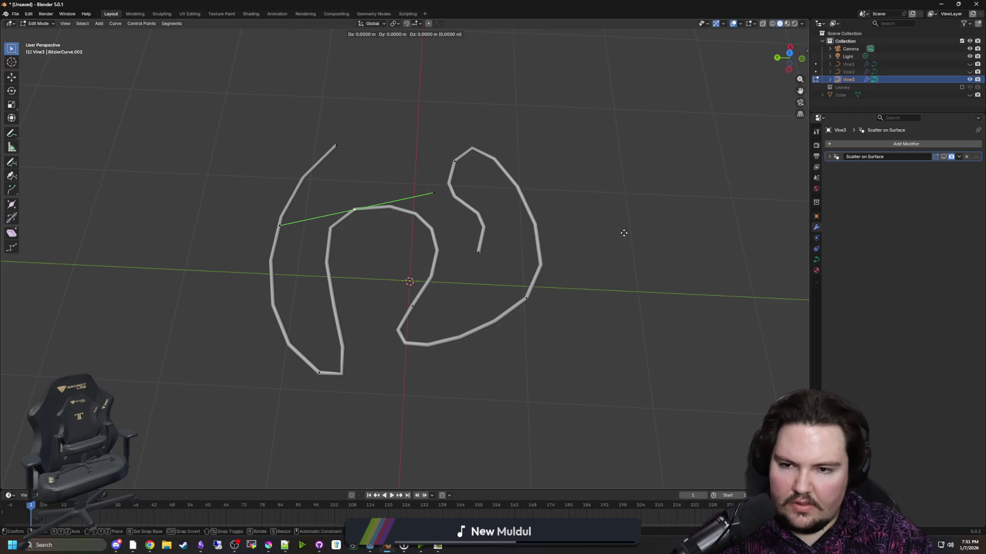
key(y)
click(636, 358)
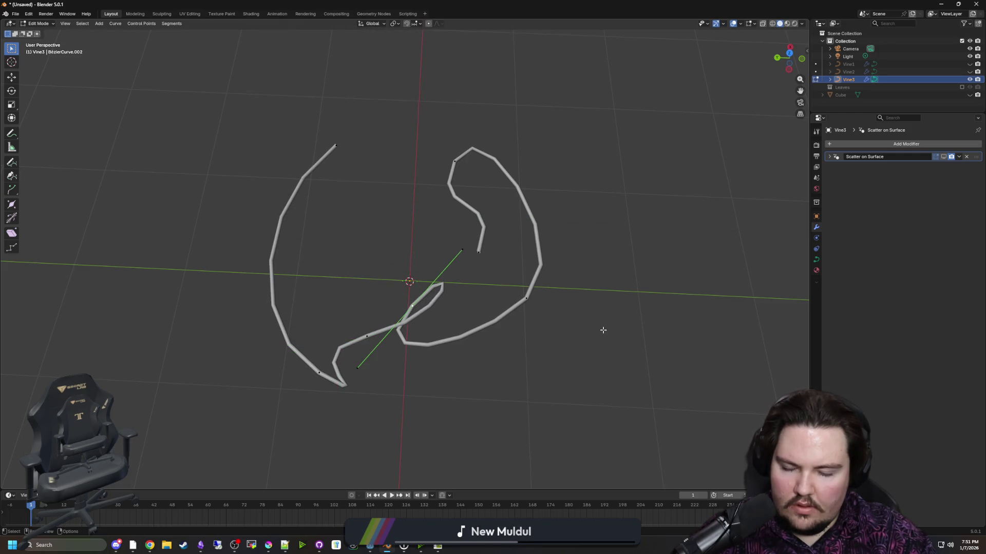
key(g)
key(shift+z)
click(515, 256)
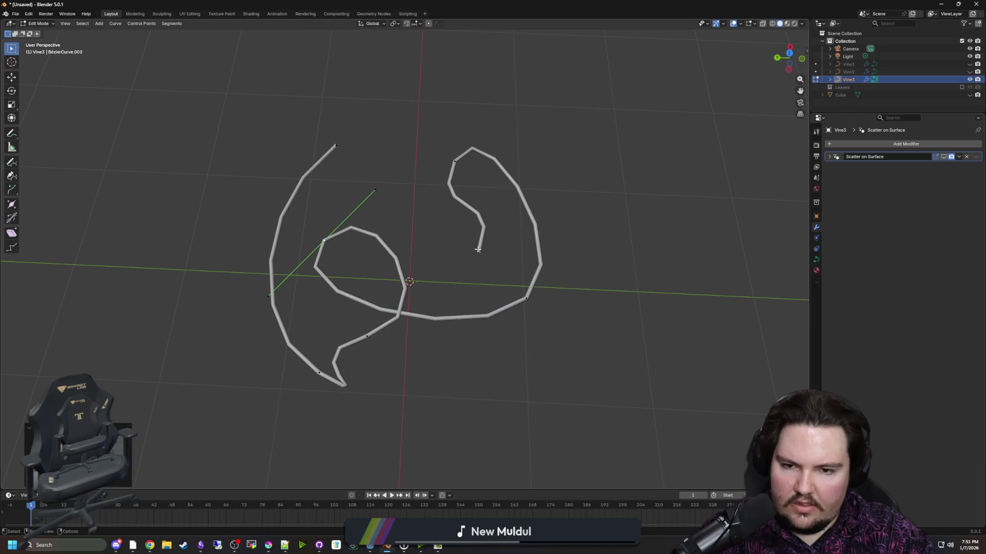
click(478, 251)
key(g)
key(shift+z)
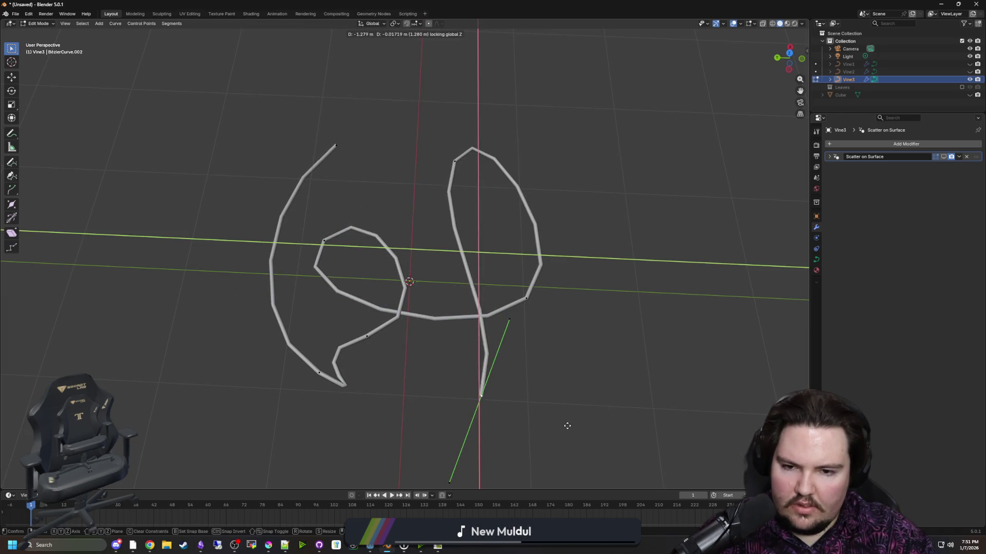
click(550, 335)
- Move the upper-right point and the loop's right point along the ground plane with Shift+Z
click(473, 160)
key(g)
key(shift+z)
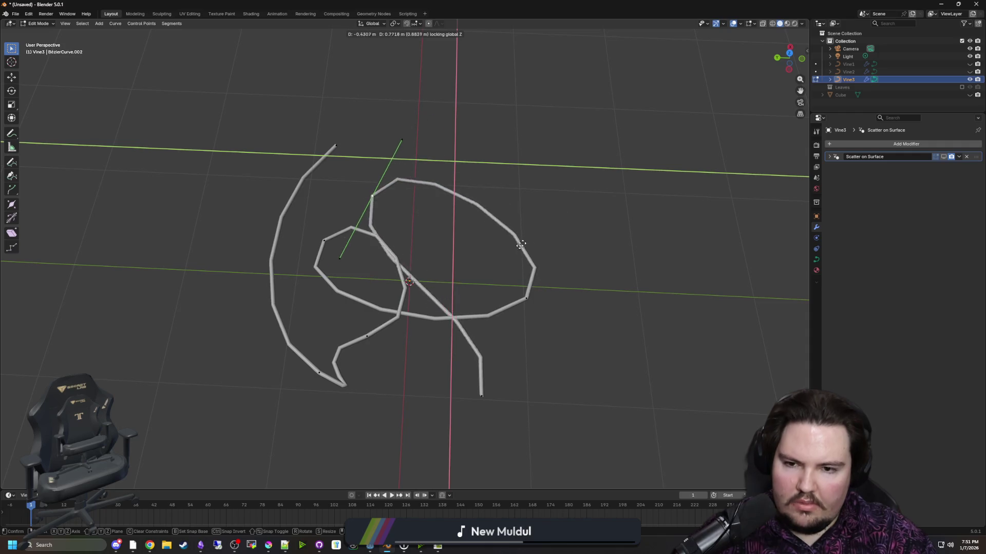
click(501, 273)
click(530, 298)
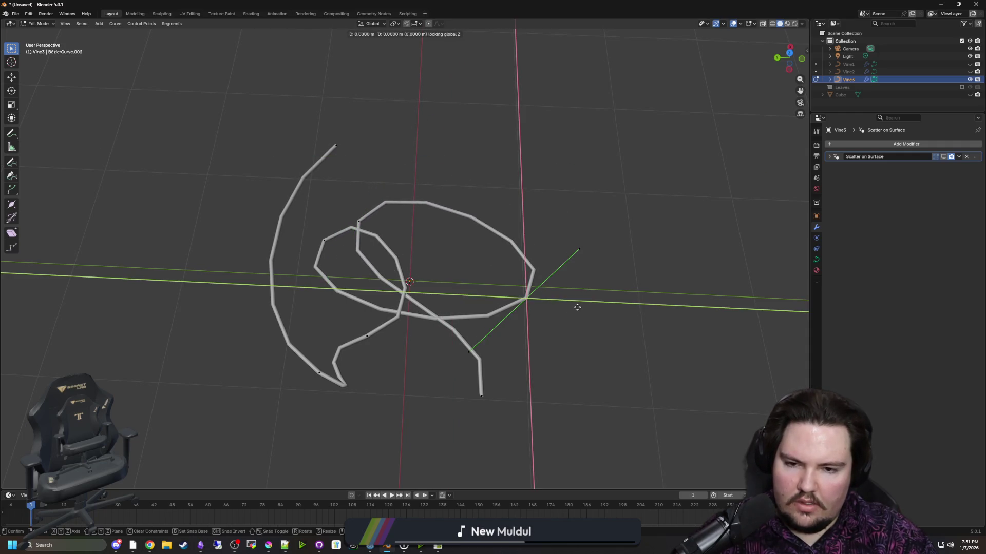
key(g)
key(shift+z)
- Reposition the left curve's top end point twice along the ground plane, ending toward the upper right
click(336, 148)
key(g)
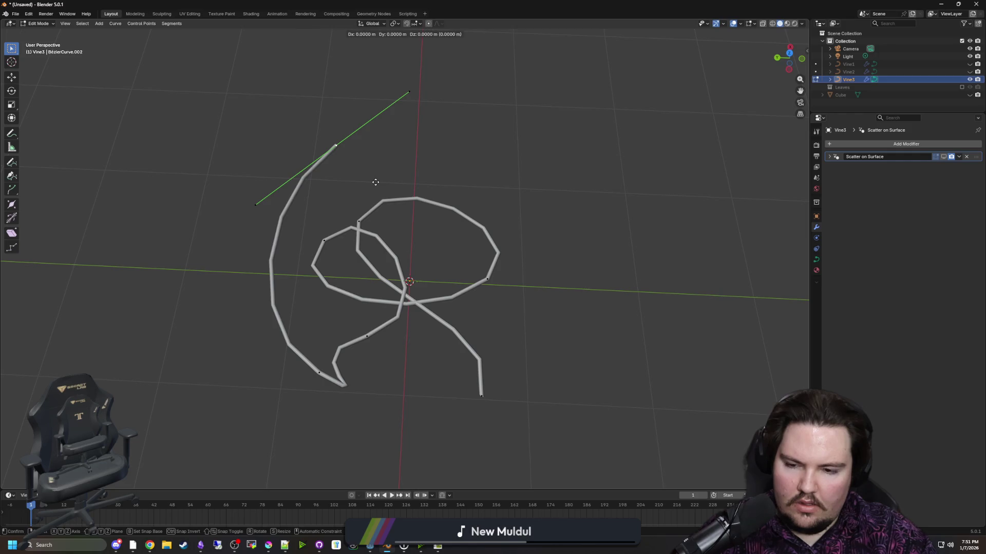
key(shift+z)
click(442, 266)
key(g)
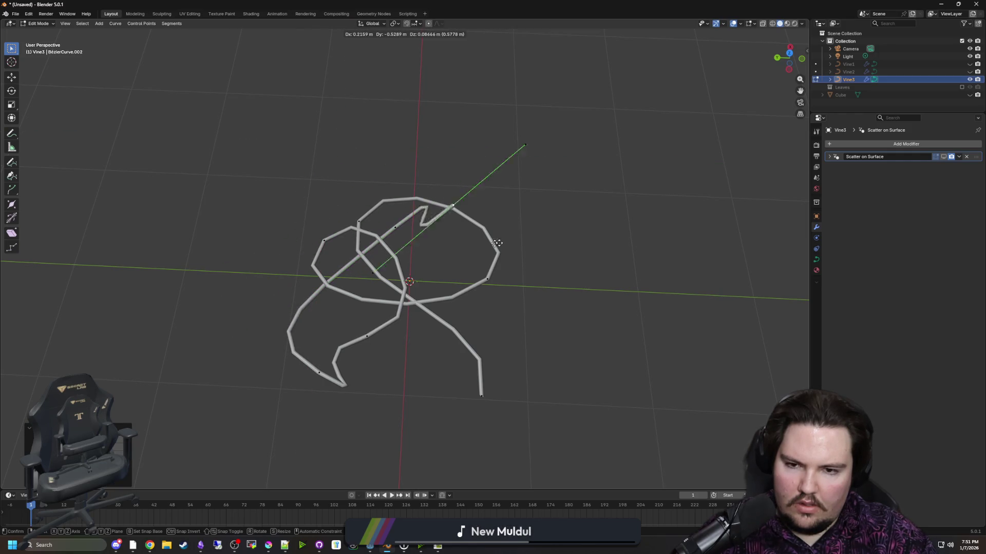
key(shift+z)
click(598, 236)
- Rotate the end point's handle and the inner loop point's handles around Z to curl the upper curve
key(r)
key(z)
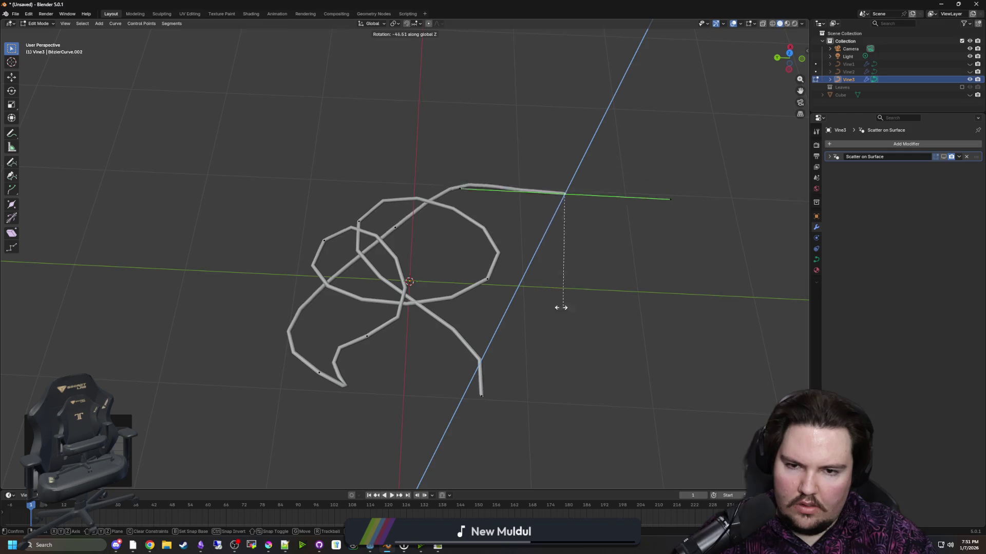
click(430, 262)
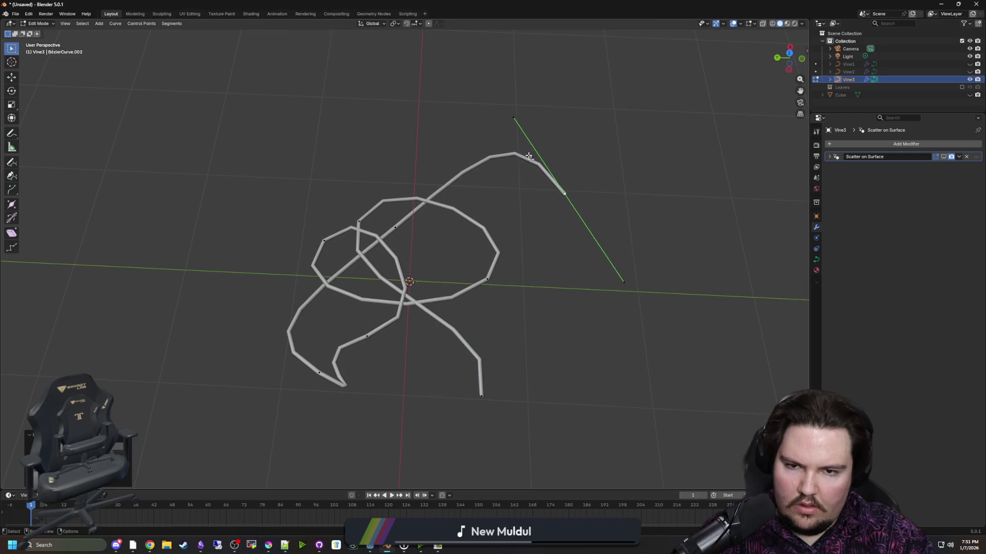
click(407, 220)
key(r)
key(z)
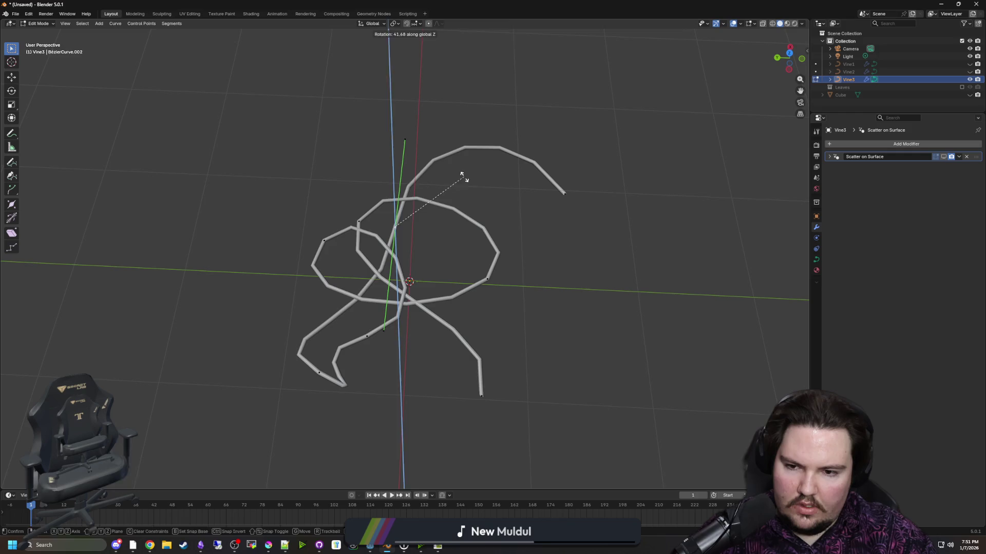
click(462, 172)
- Move the lower-left curve point along X and one of its handles along Y
click(319, 373)
key(g)
key(z)
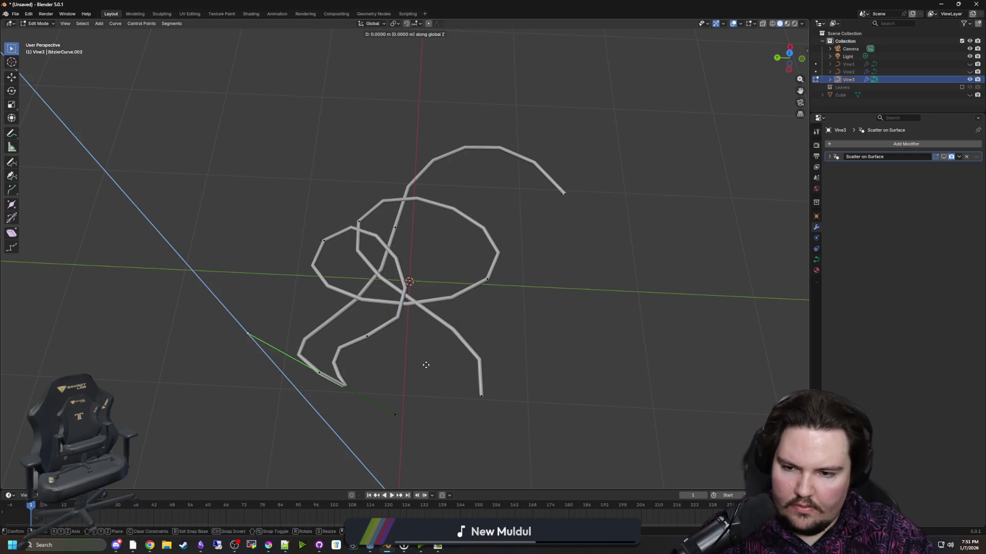
key(x)
click(435, 257)
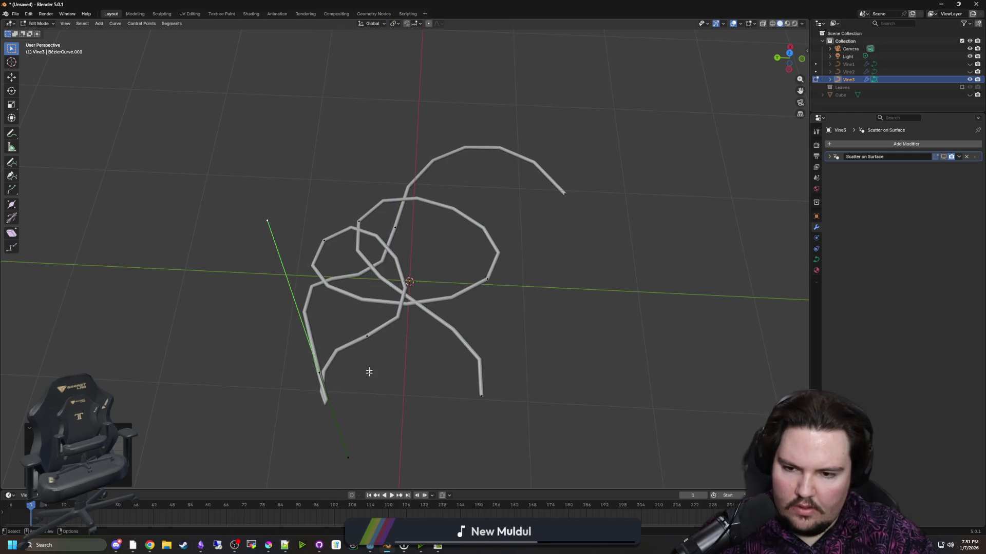
mouse_move(368, 372)
mouse_down()
mouse_move(392, 380)
mouse_move(392, 364)
mouse_move(360, 398)
mouse_move(365, 361)
mouse_up()
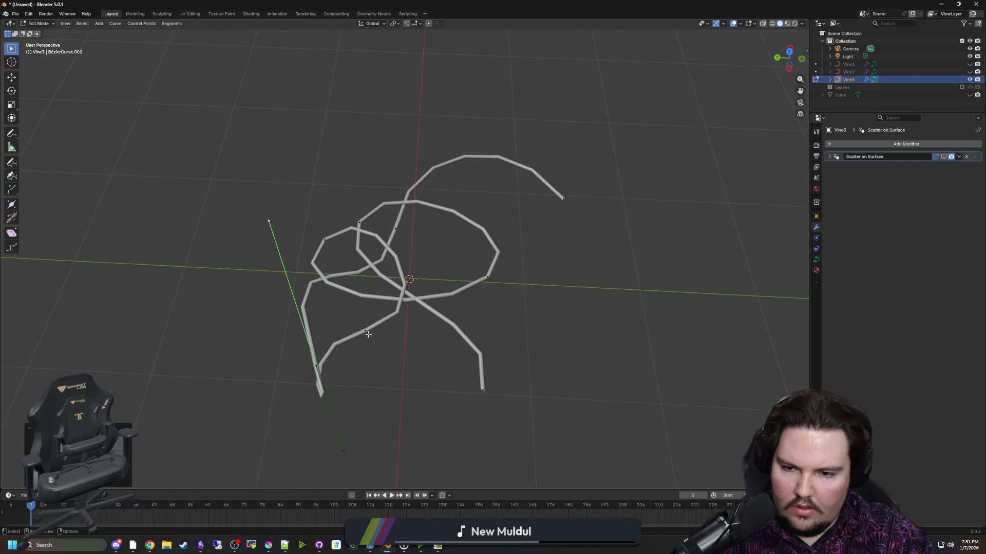
click(287, 349)
key(g)
key(y)
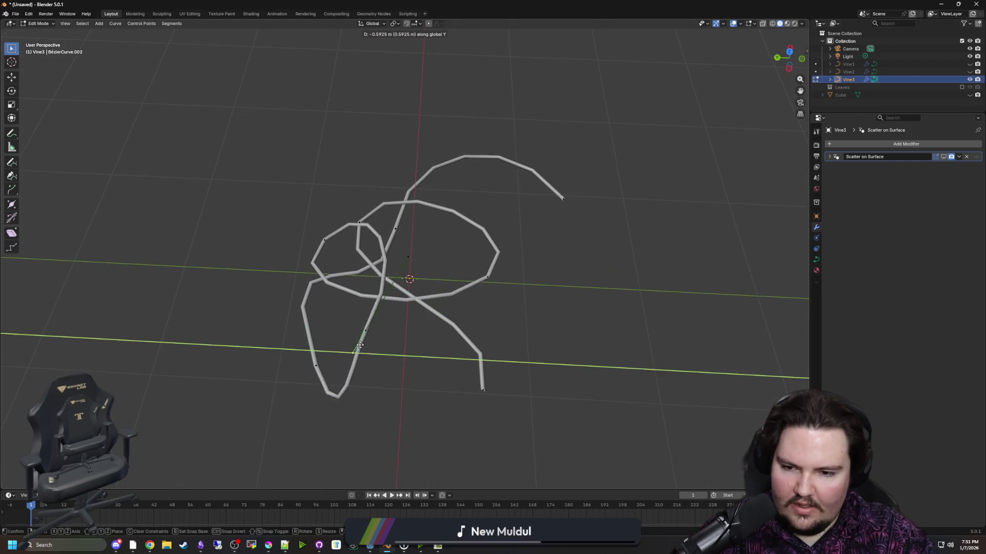
click(334, 341)
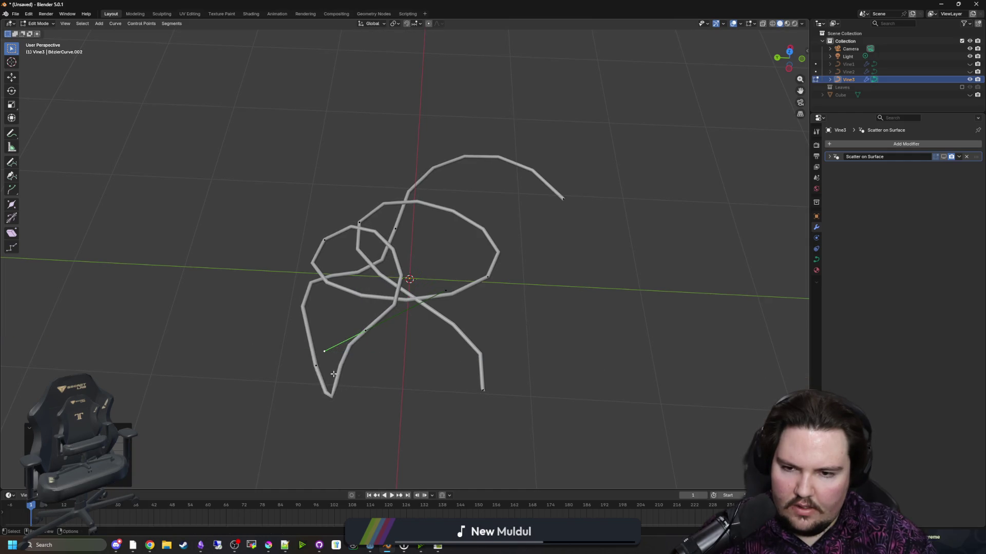
- Move the bottom curve point along Y, then return to Object Mode with the Vine3 object selected
drag(334, 345, 636, 288)
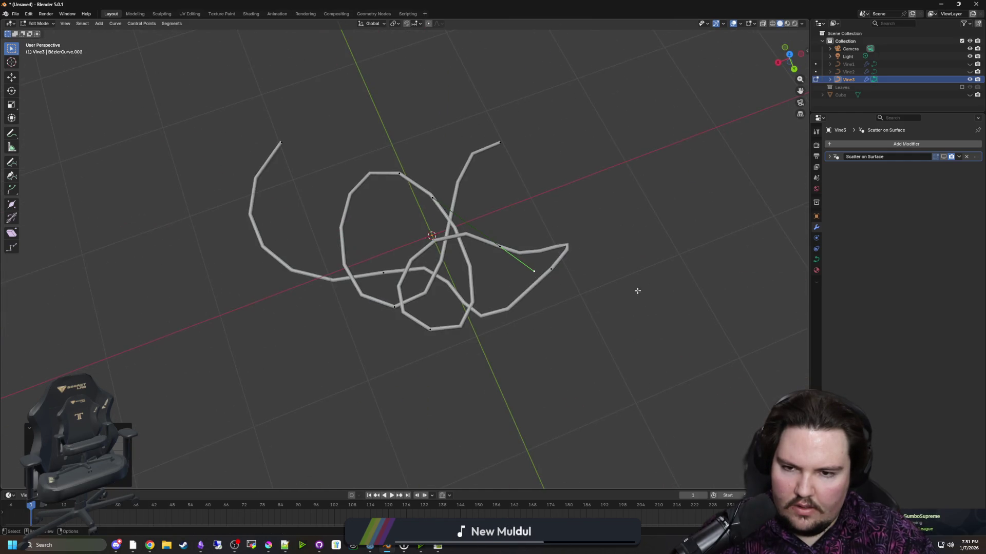
click(431, 331)
key(g)
key(y)
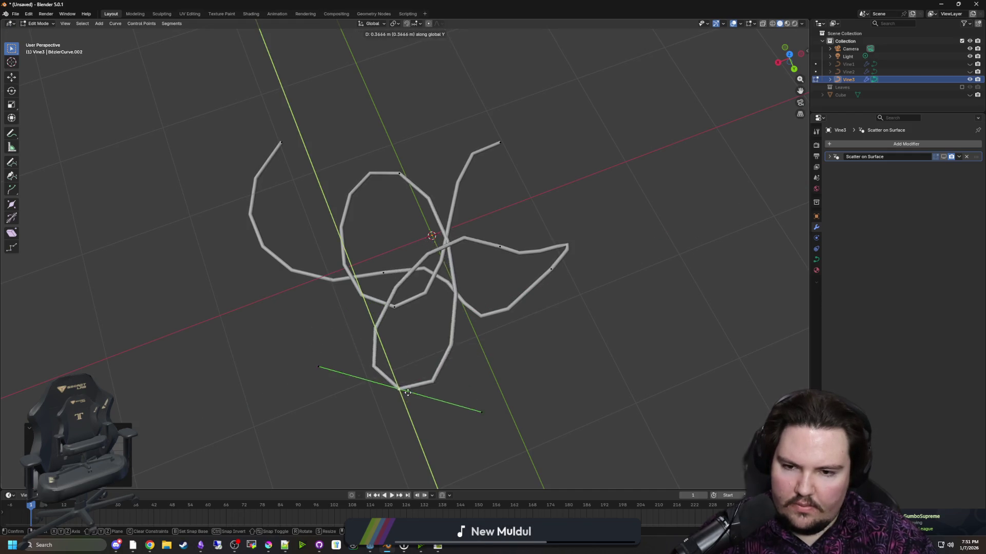
click(408, 393)
mouse_move(555, 341)
mouse_down()
mouse_move(469, 303)
mouse_move(439, 307)
mouse_up()
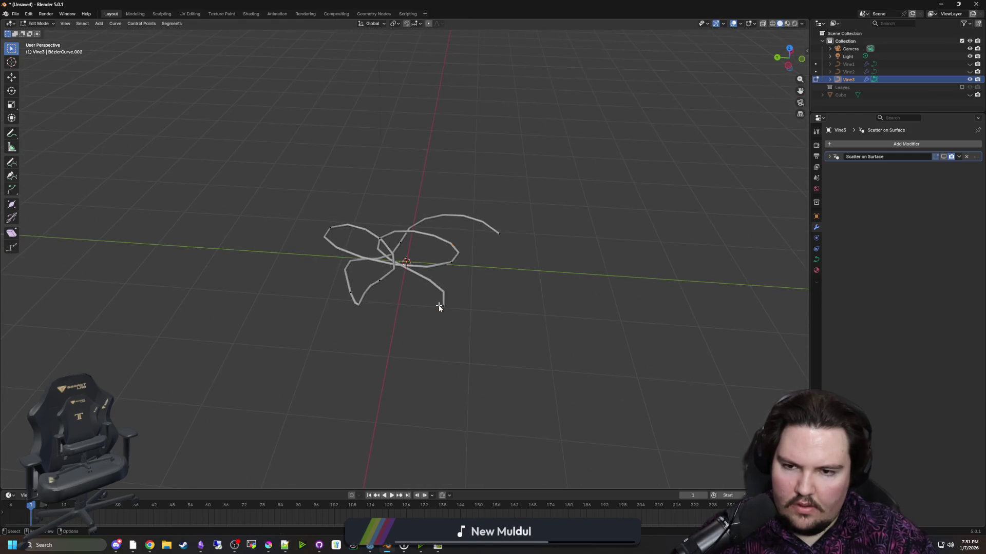
key(Tab)
click(435, 334)
key(ctrl+z)
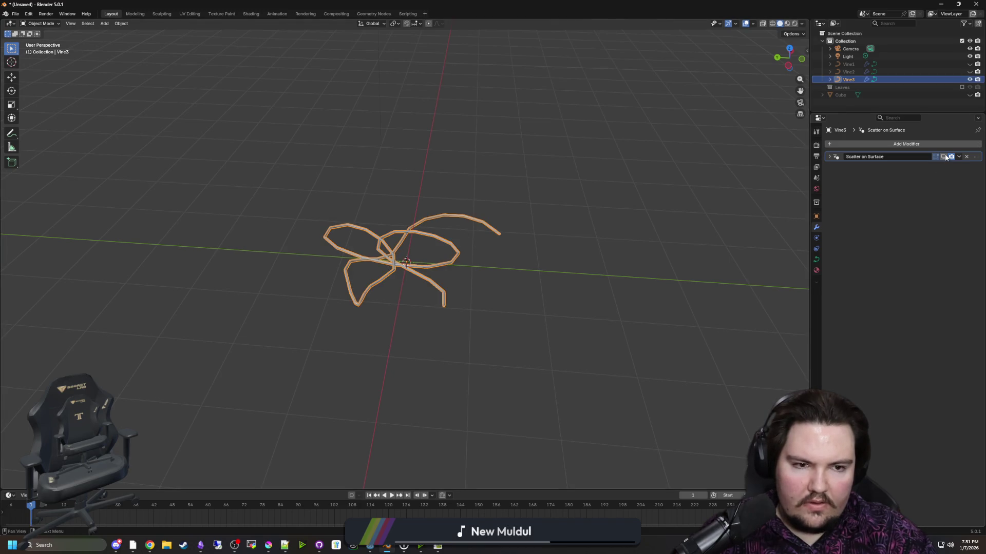
- Turn on the Scatter on Surface viewport toggle and orbit around Vine3's leafy tangle
click(943, 157)
mouse_move(743, 215)
mouse_down()
mouse_move(553, 257)
mouse_move(580, 240)
mouse_up()
click(581, 240)
scroll(473, 256, up, 3)
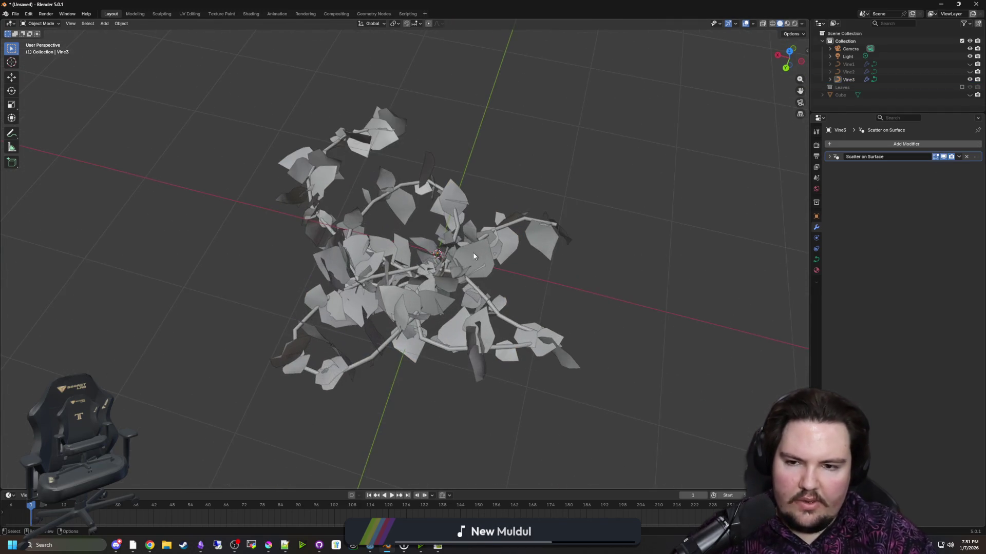
click(473, 256)
click(550, 154)
mouse_move(550, 154)
mouse_down()
mouse_move(495, 150)
mouse_move(425, 257)
mouse_up()
click(486, 266)
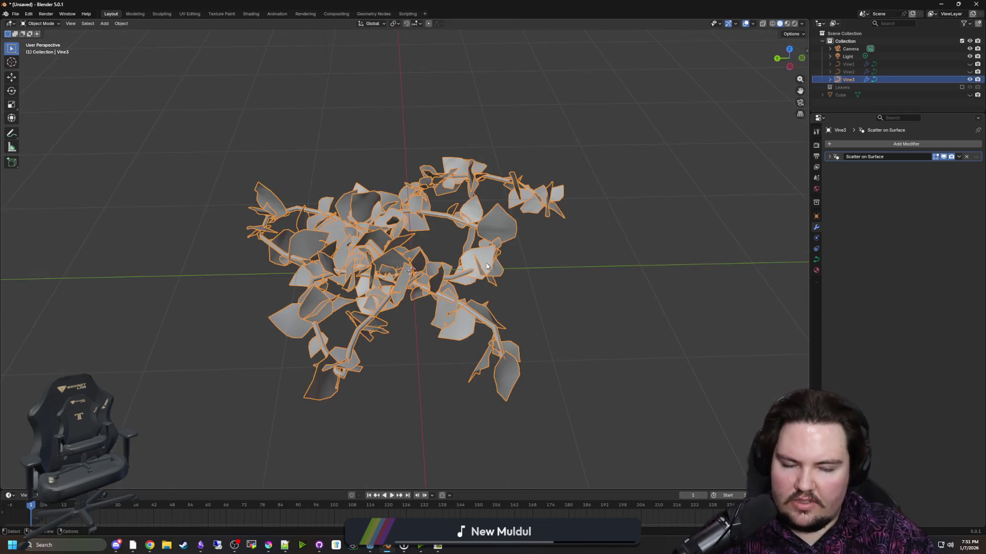
- Check the vine's Material tab, then open and cancel a file dialog
click(816, 270)
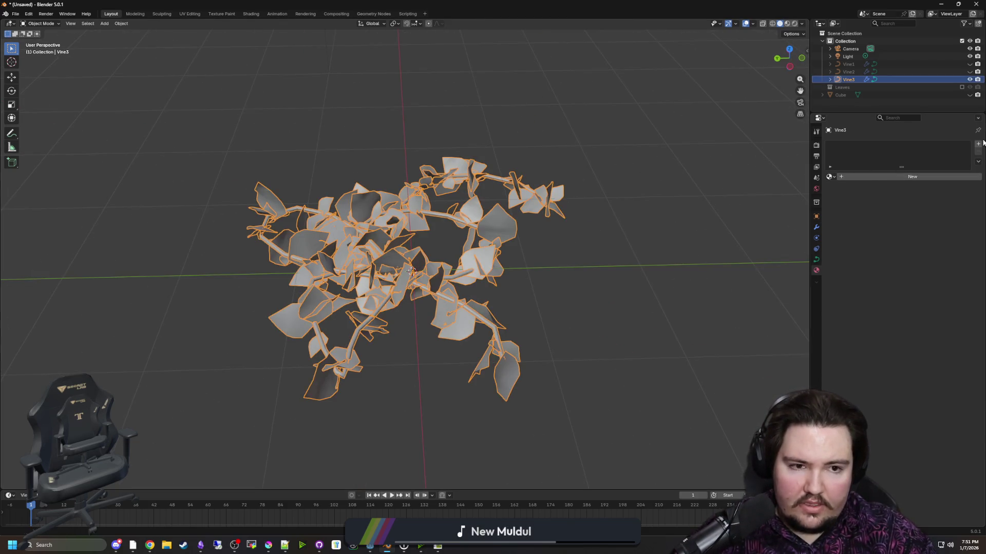
click(622, 169)
click(412, 224)
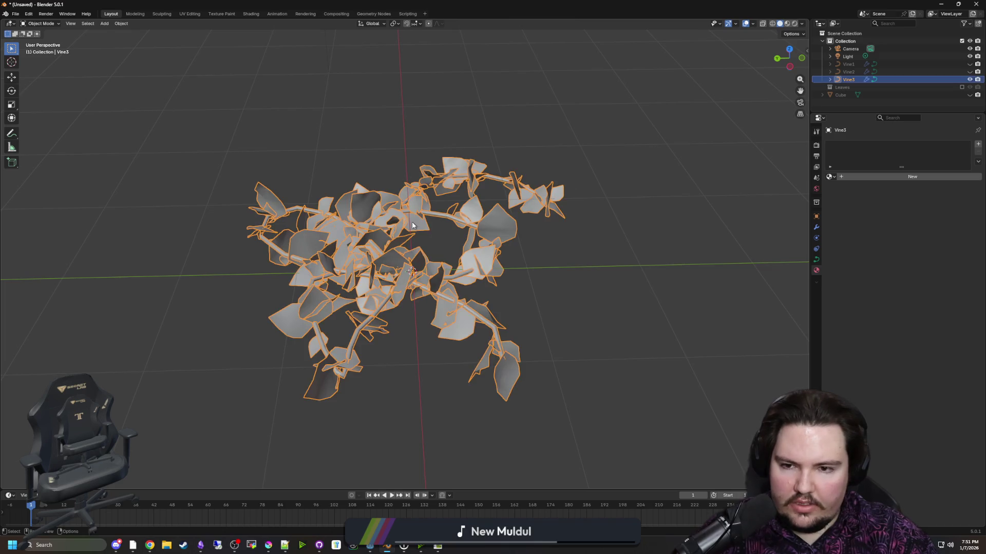
click(418, 154)
key(ctrl+o)
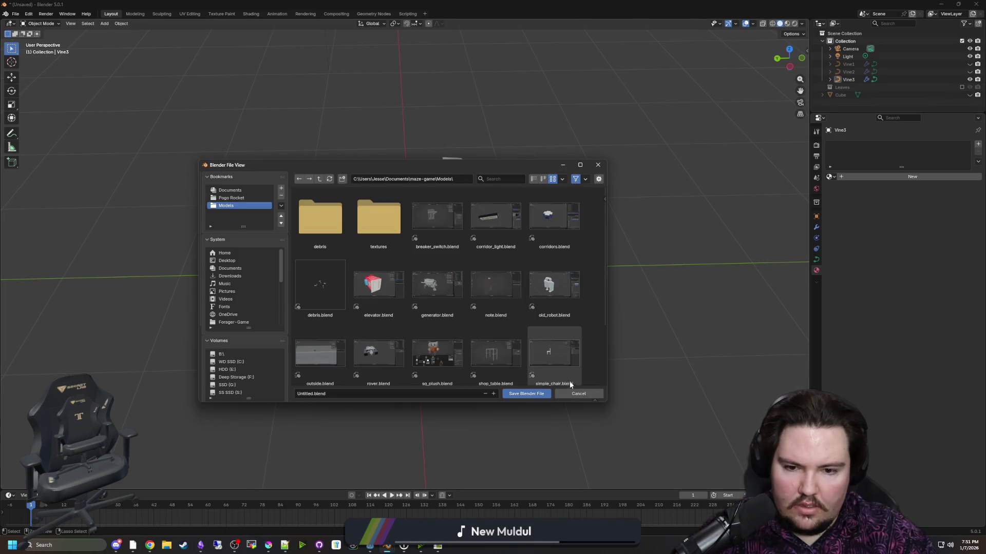
click(577, 394)
- With Vine3 selected, open File > Export > Wavefront (.obj) and cancel it
click(849, 80)
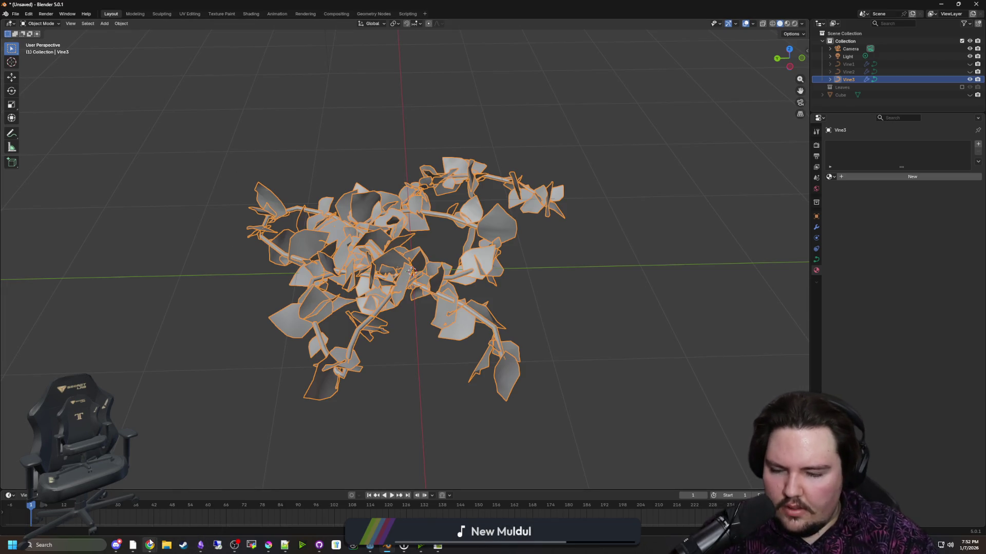
click(21, 15)
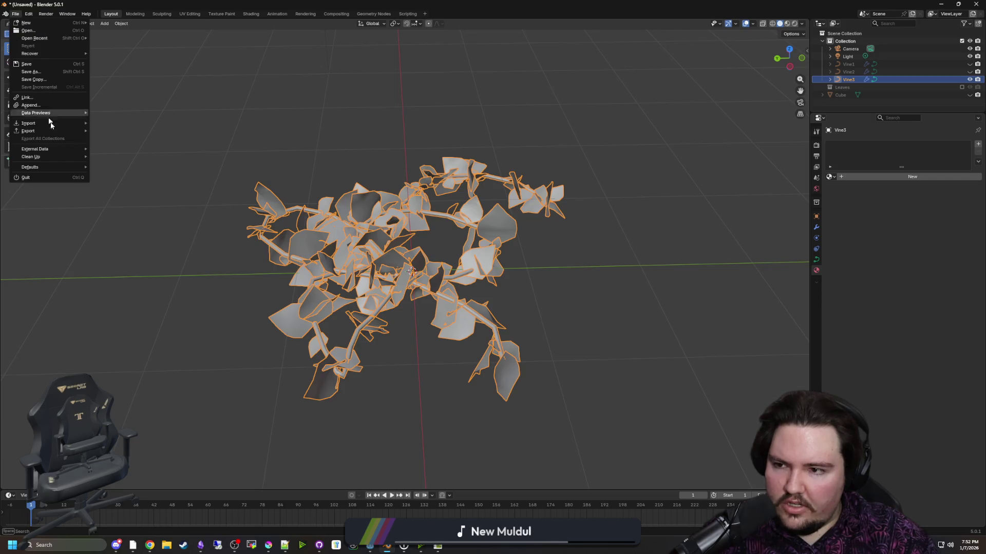
mouse_move(63, 131)
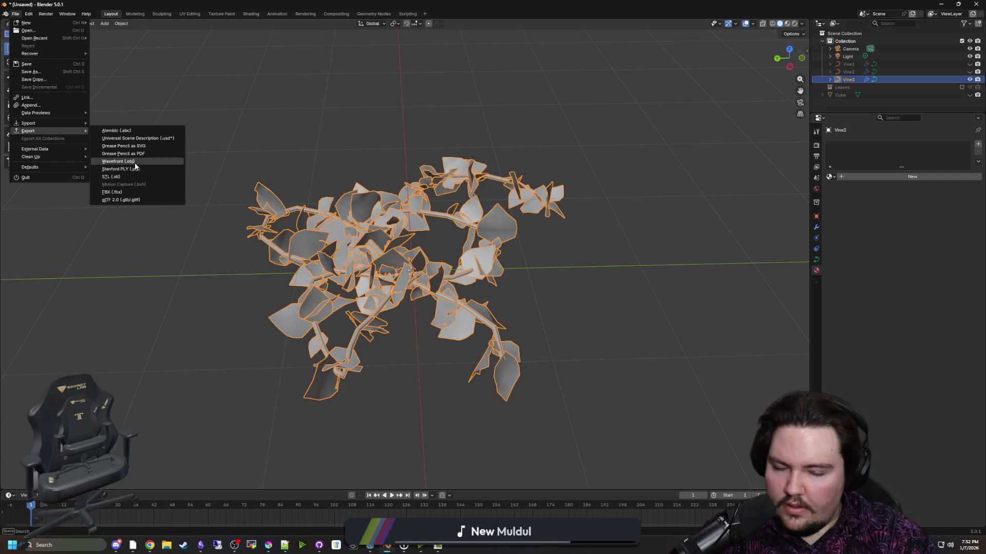
click(136, 162)
click(579, 392)
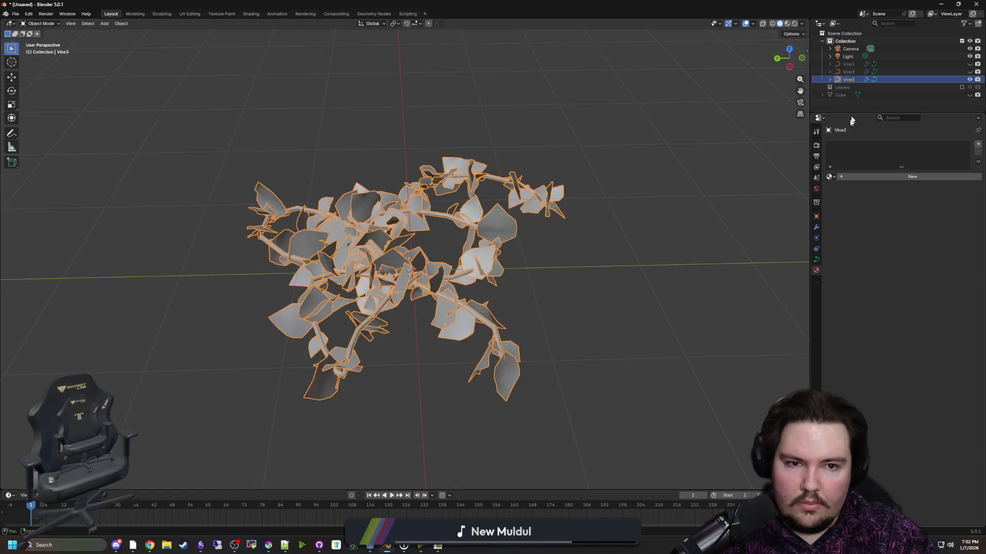
- Delete the Camera and Light from the scene
click(849, 48)
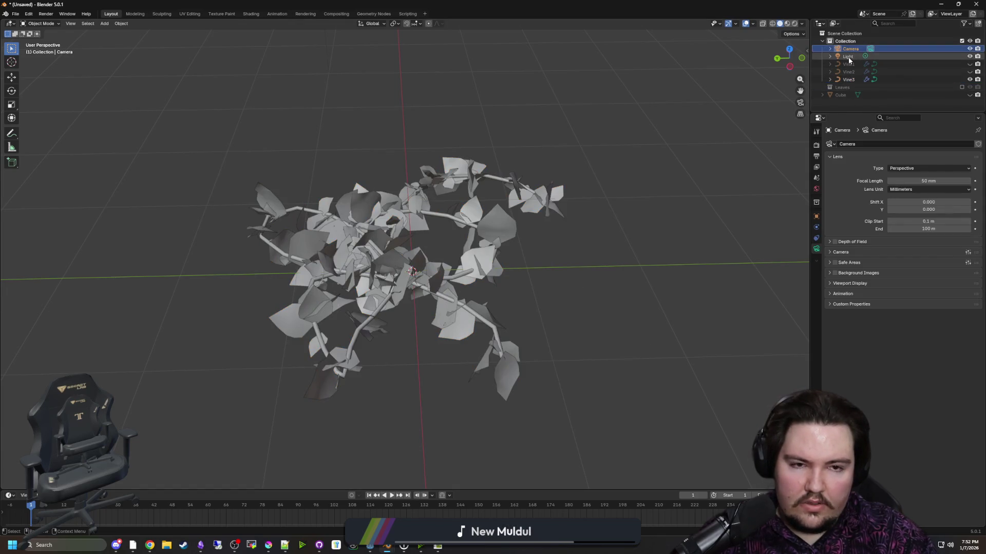
click(848, 56)
key(Delete)
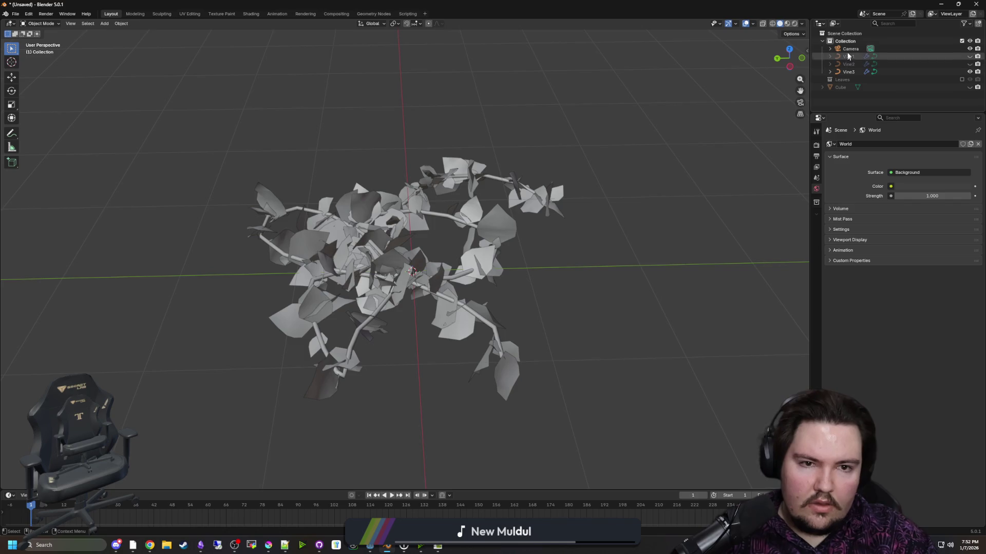
key(Delete)
- Use File > Save As to save the scene as leaves.blend in the Models folder
click(15, 14)
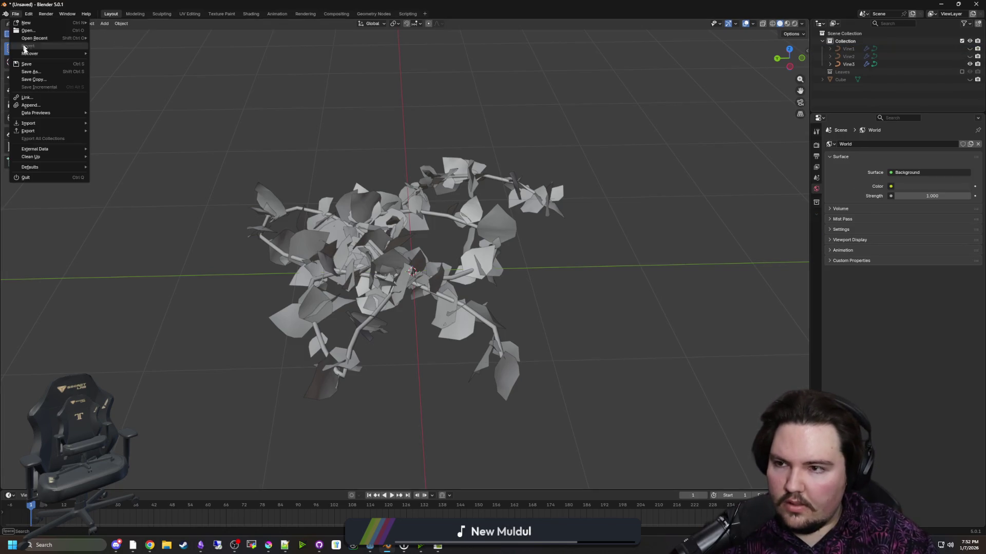
click(31, 78)
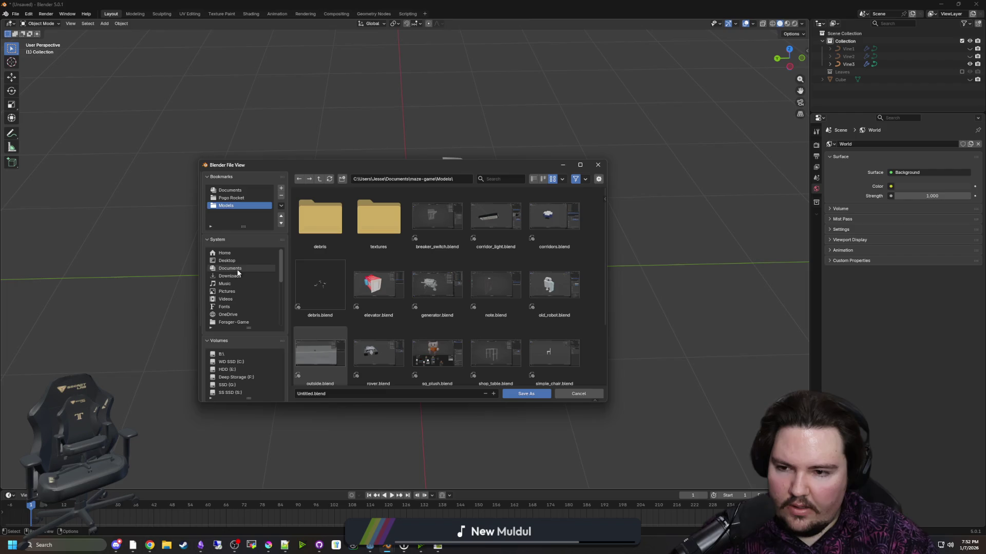
click(425, 392)
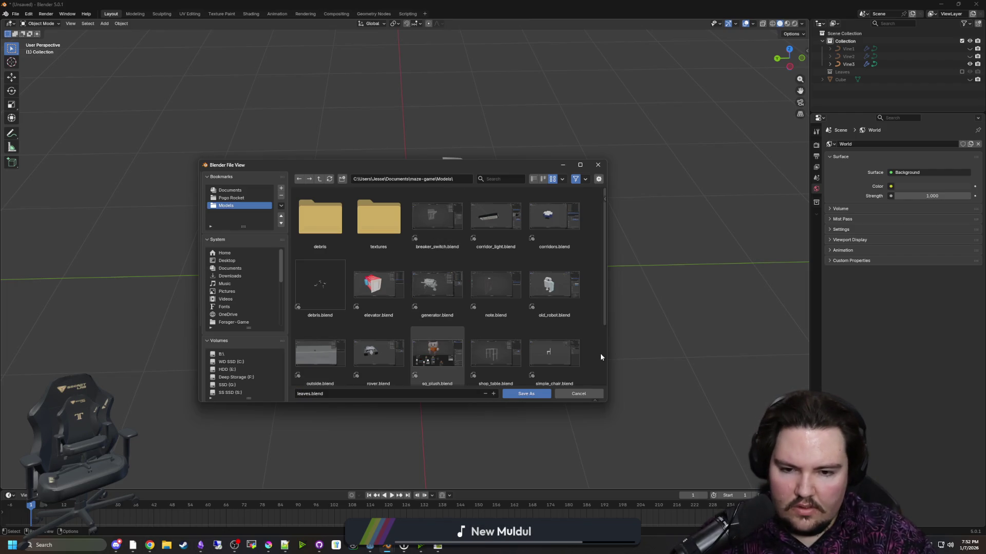
click(537, 394)
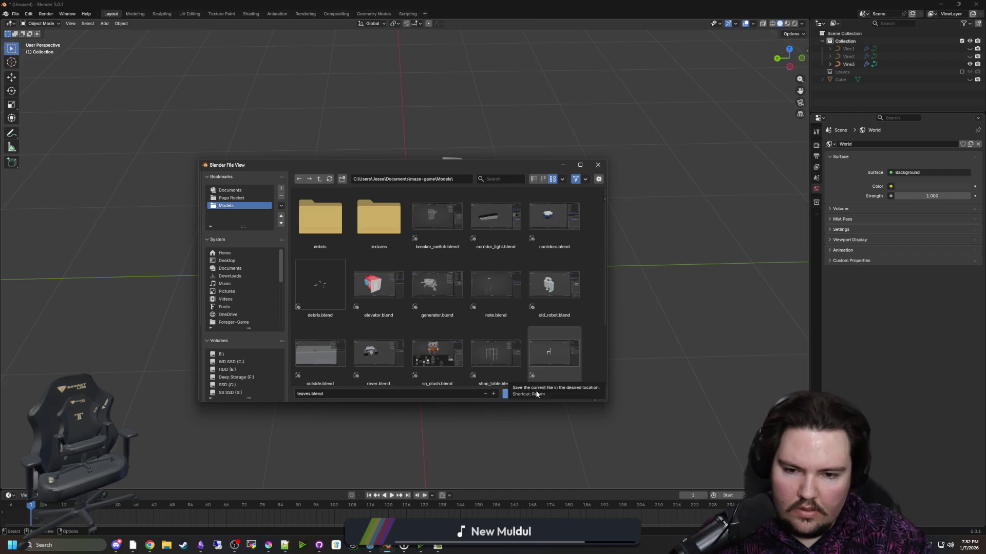
- Select Vine3 and export it alone as a Wavefront OBJ file with a new name
click(16, 14)
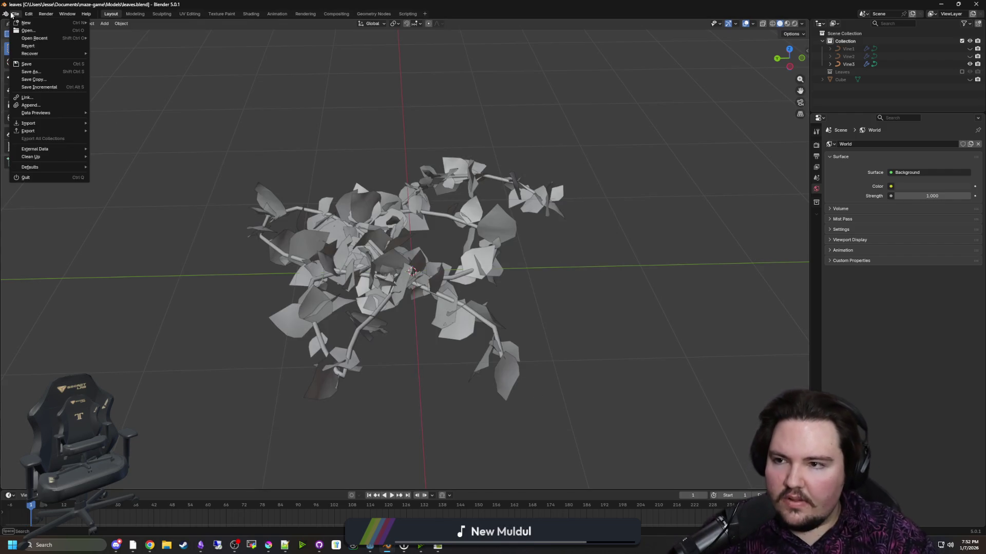
mouse_move(55, 129)
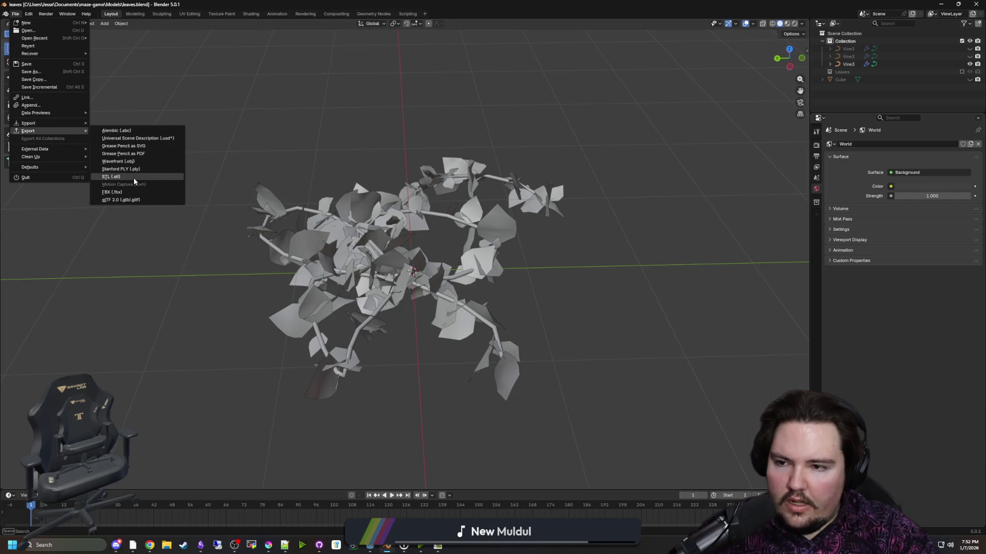
click(848, 64)
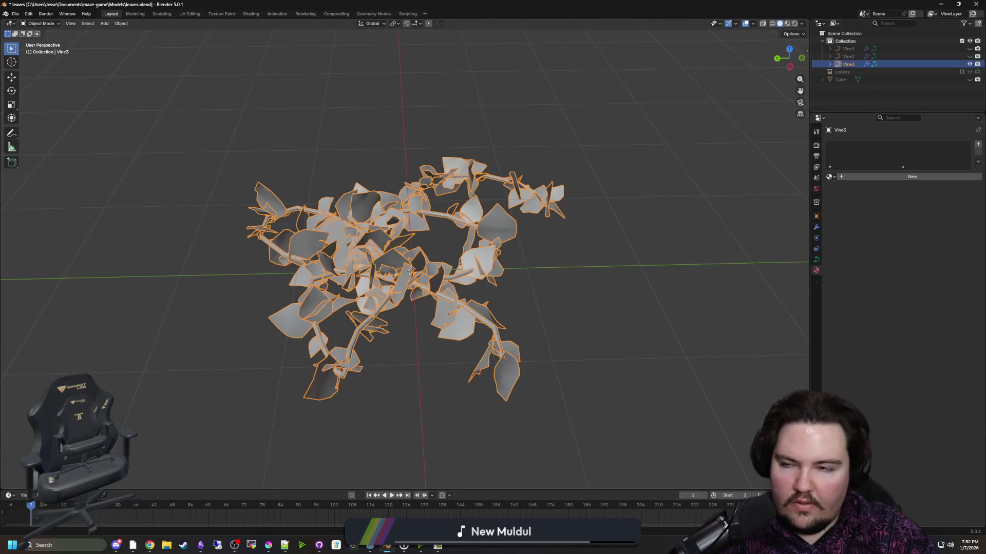
click(17, 14)
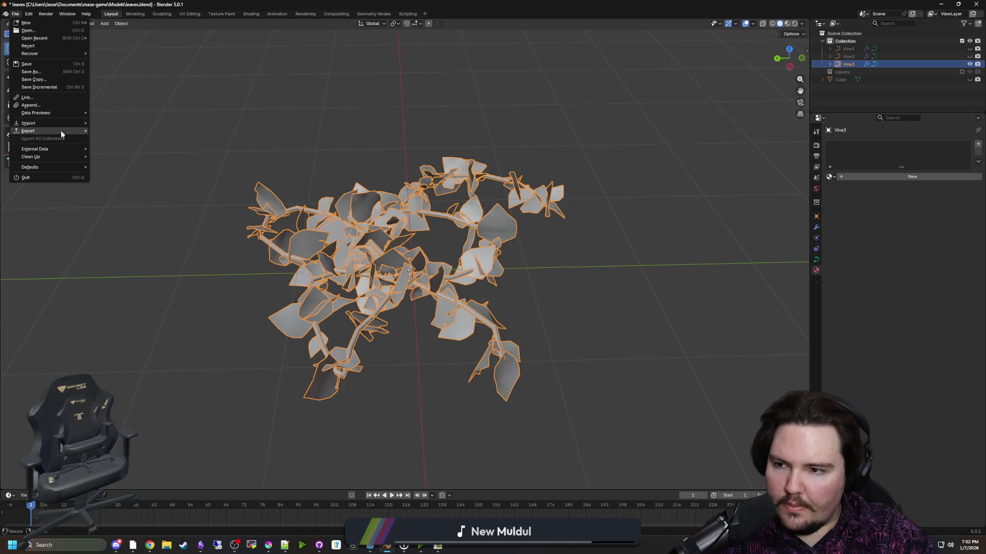
mouse_move(61, 130)
click(135, 167)
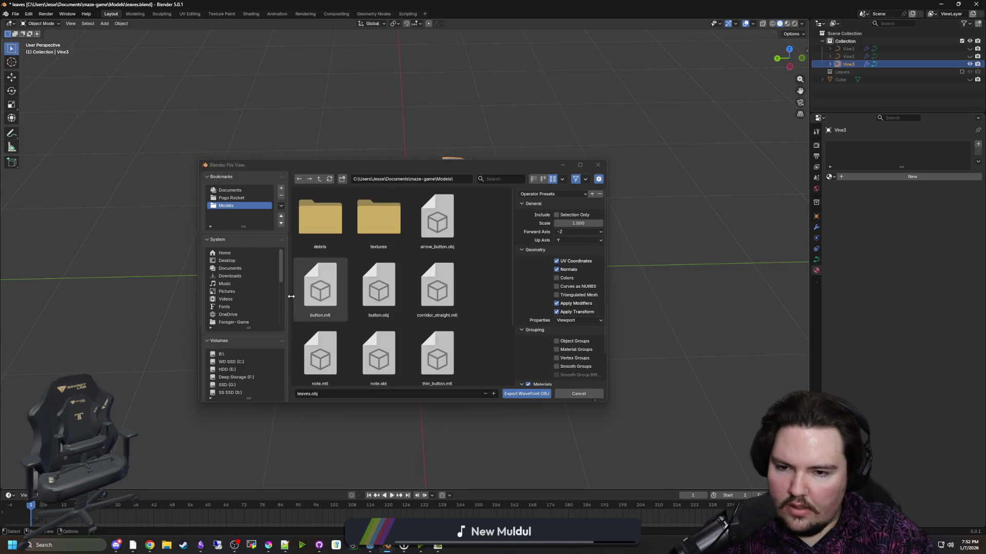
click(321, 394)
text(ines_3)
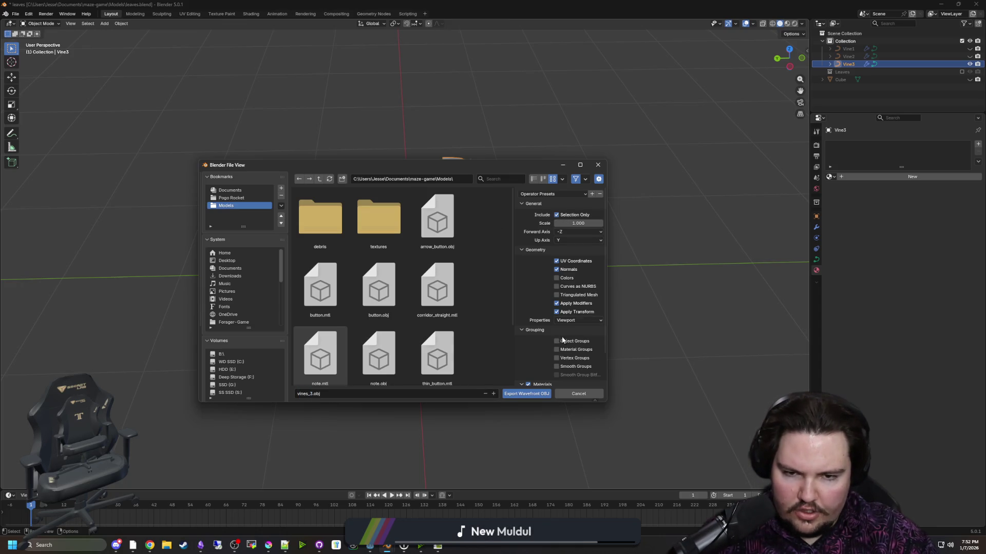
click(520, 393)
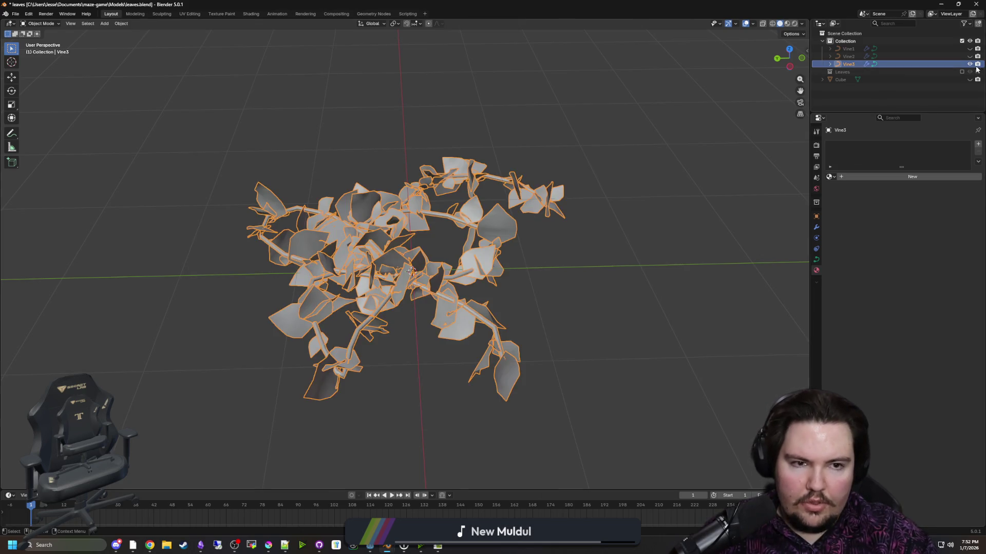
- Hide Vine3, show and select Vine2, and export it as vines_2.obj
click(969, 63)
click(969, 56)
click(846, 58)
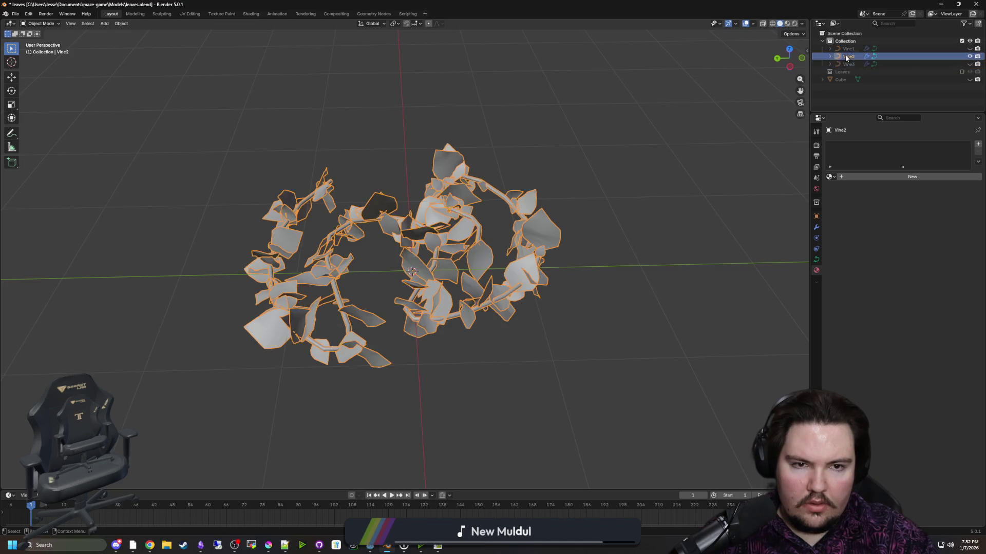
click(15, 14)
mouse_move(48, 131)
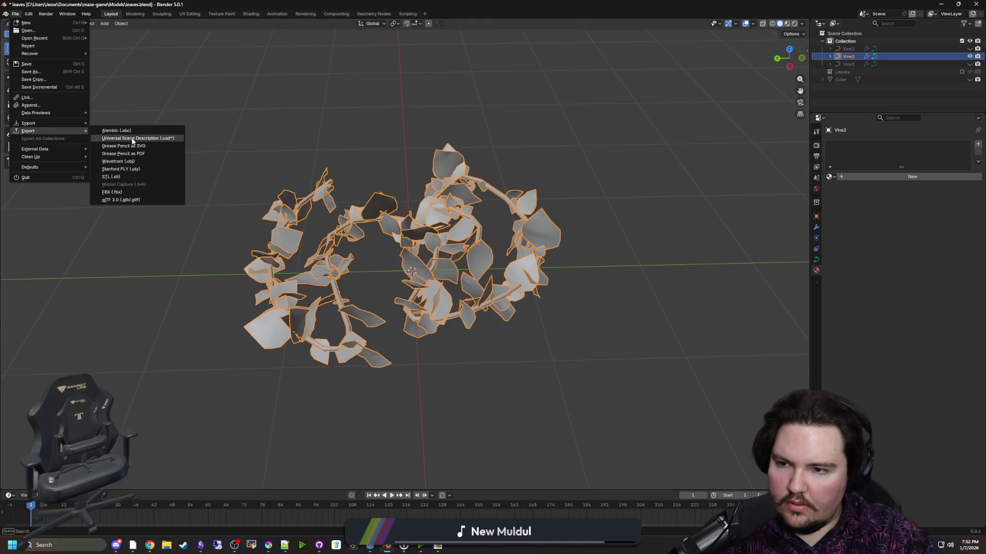
click(136, 163)
text(vines_2)
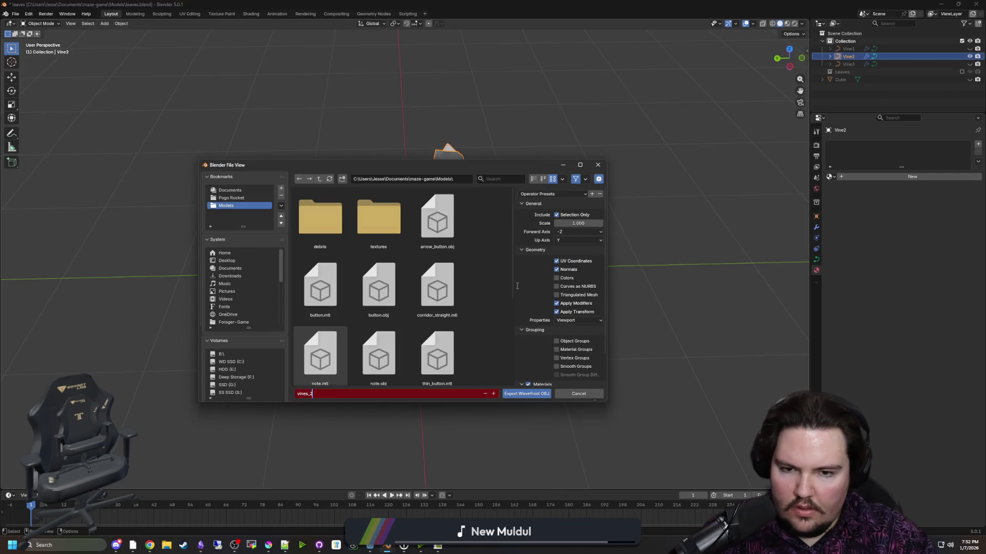
key(Return)
- Hide Vine2, show and select Vine1, and export it as vines_1.obj
click(969, 56)
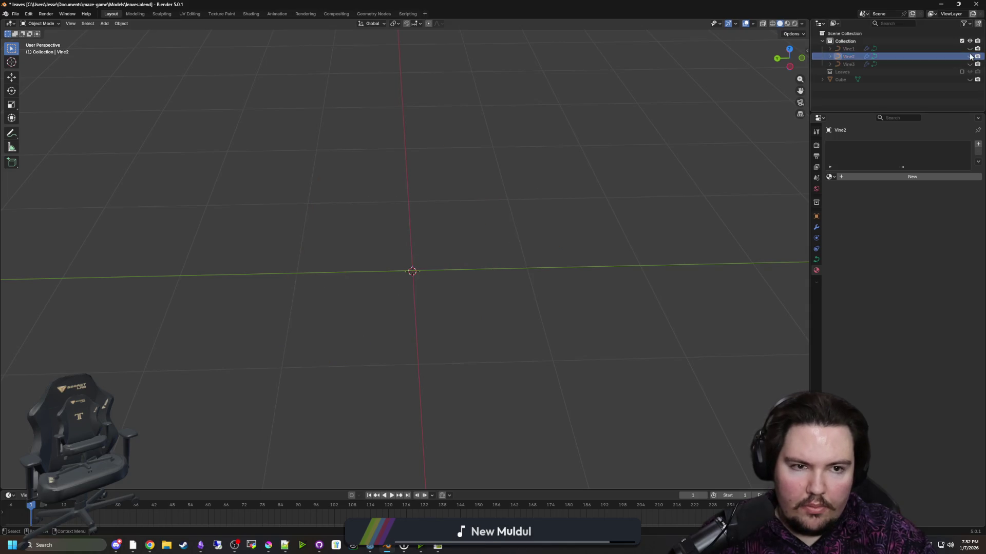
click(969, 48)
click(415, 268)
click(15, 14)
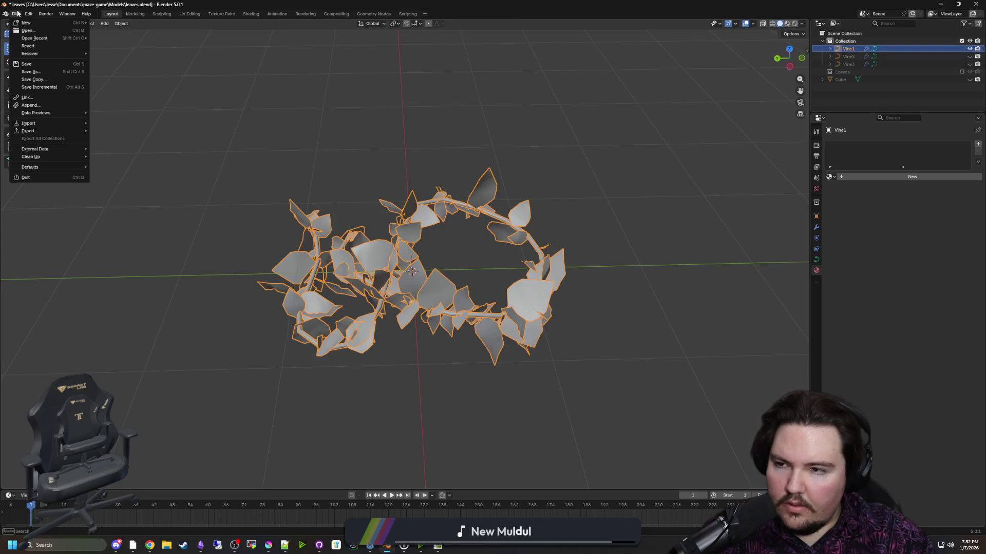
mouse_move(65, 134)
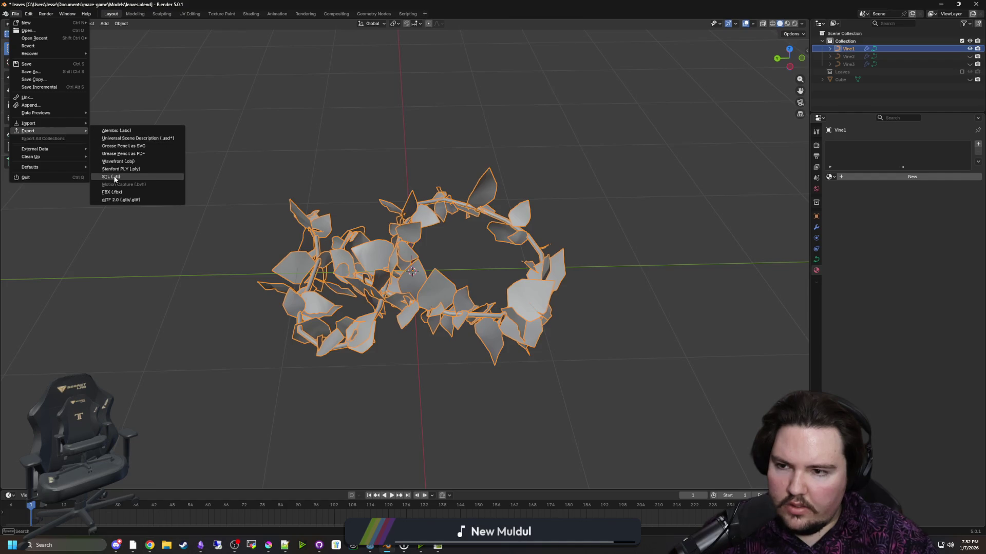
click(118, 161)
key(n)
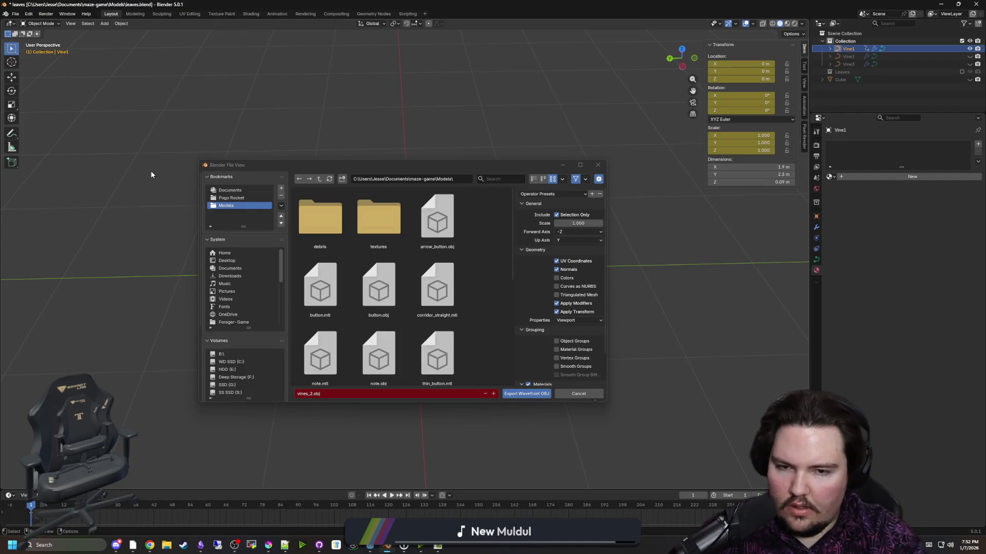
click(328, 393)
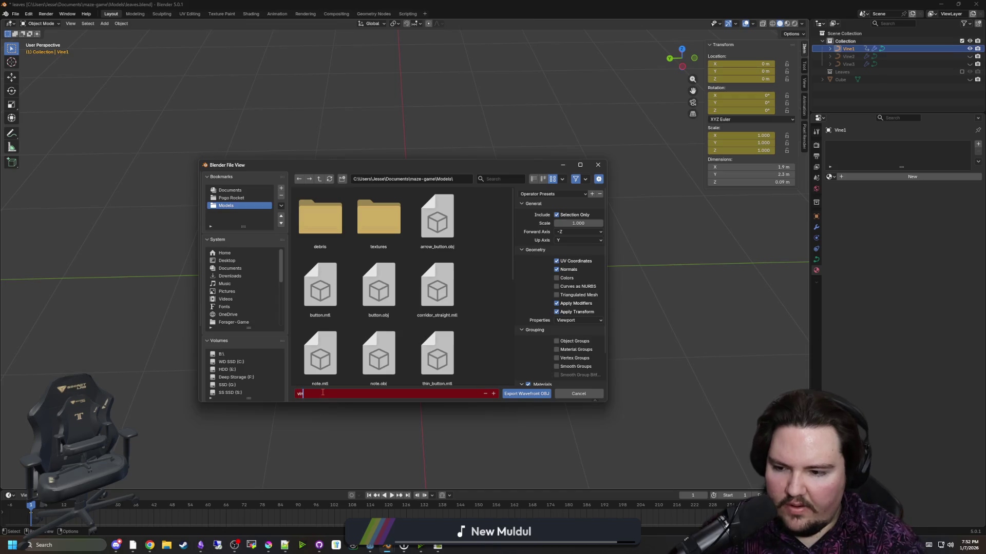
click(316, 394)
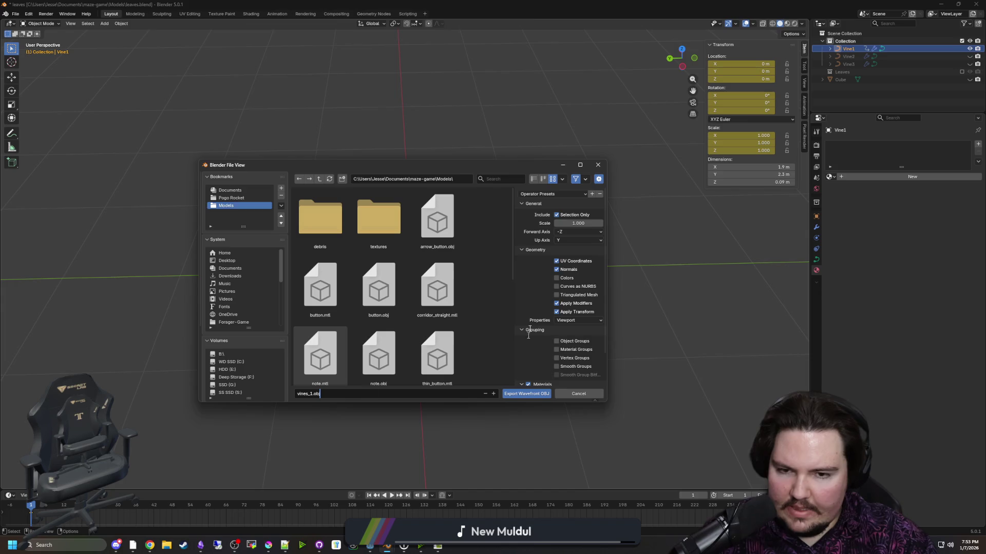
click(537, 396)
click(704, 194)
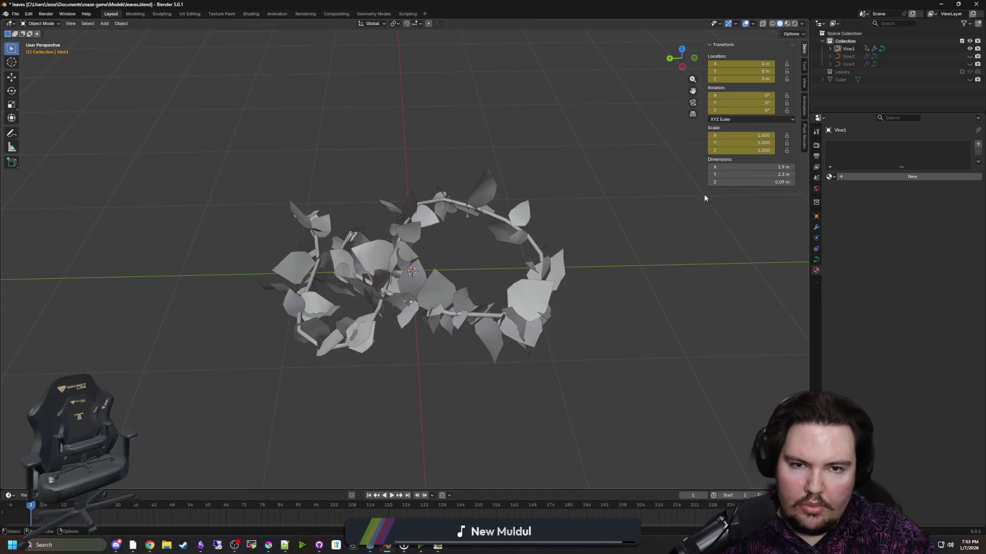
- Back in Godot, select dl_region_overgrown_straight and filter the FileSystem by 'corridors'
click(941, 4)
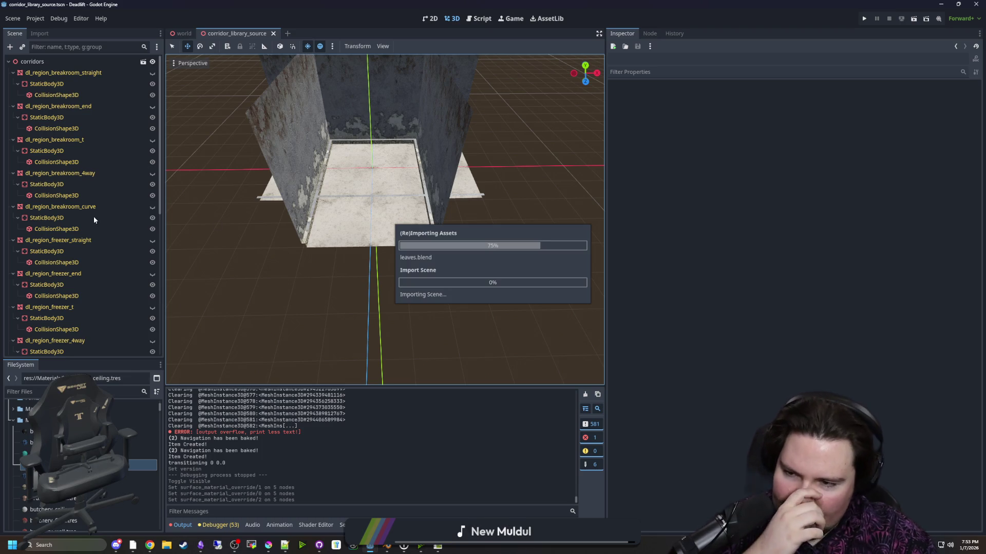
scroll(94, 214, down, 5)
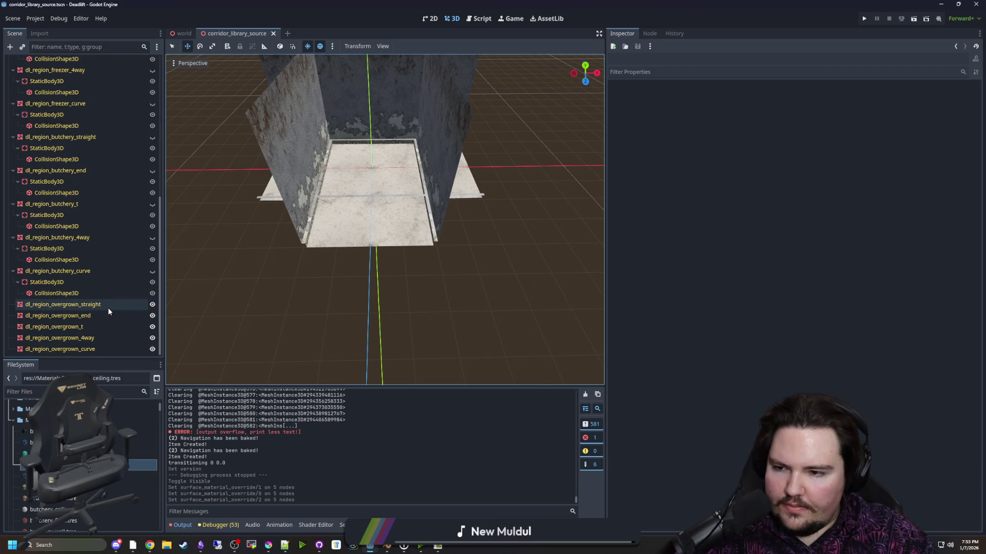
click(56, 305)
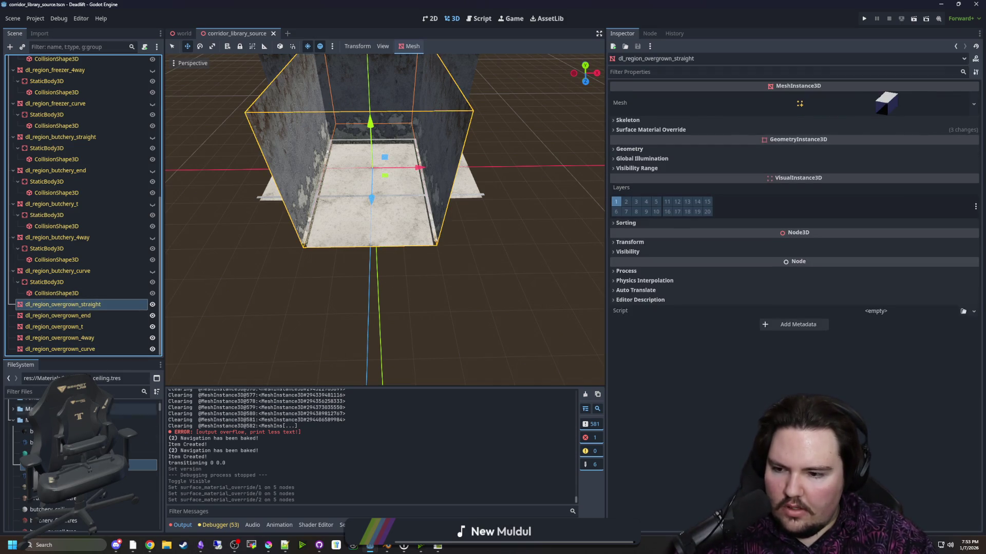
click(133, 392)
text(corridors)
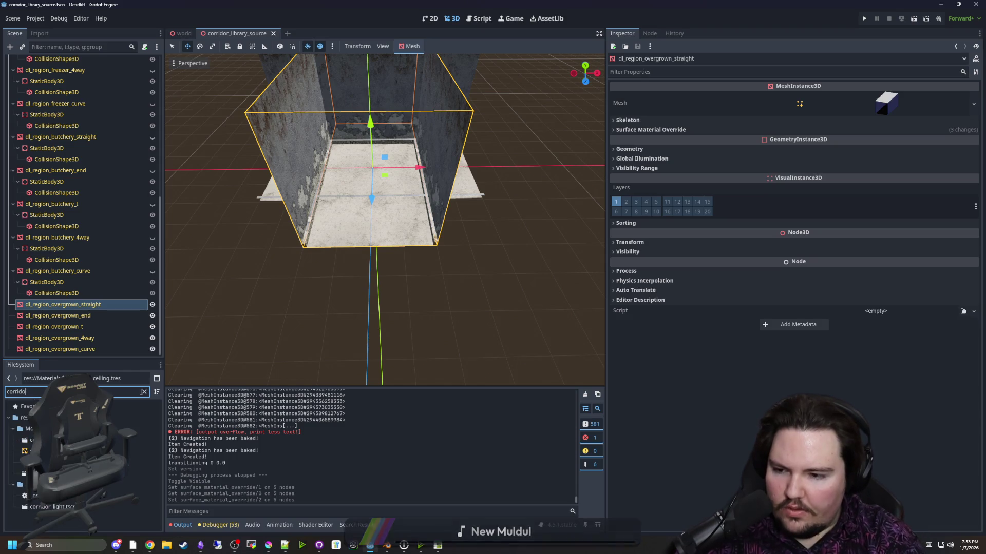
double_click(123, 440)
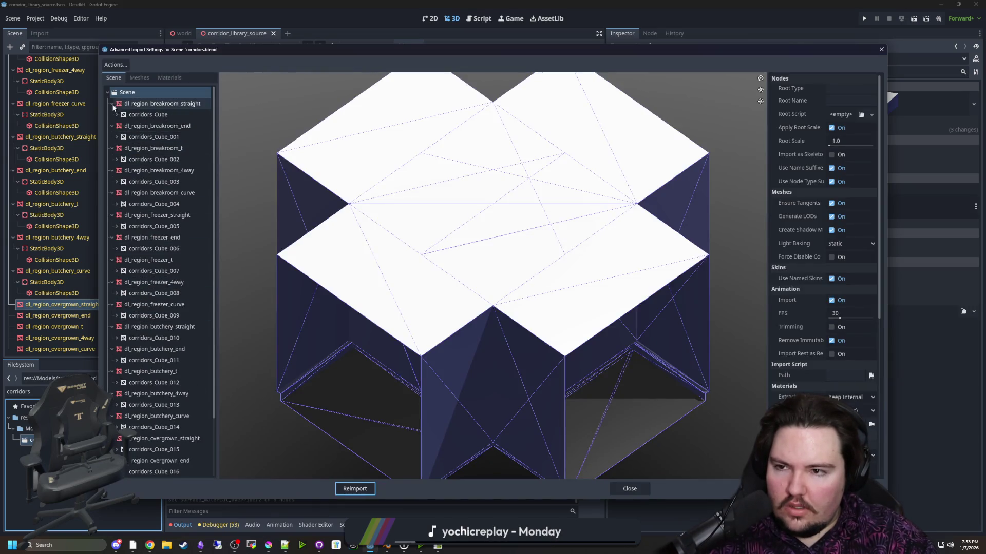
click(112, 103)
click(112, 114)
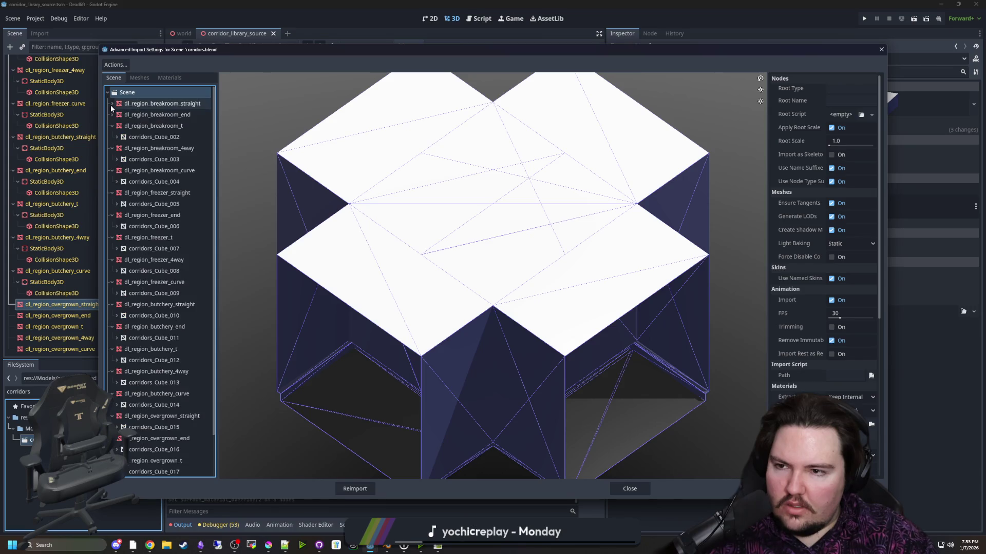
click(112, 125)
click(112, 137)
click(112, 148)
click(112, 160)
click(112, 170)
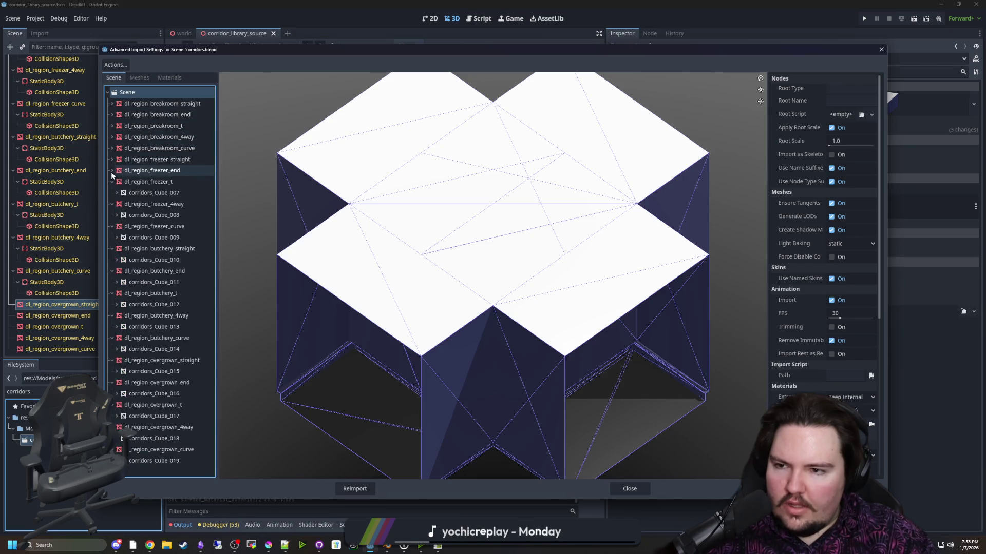
click(112, 182)
click(112, 193)
click(112, 203)
click(112, 215)
click(112, 226)
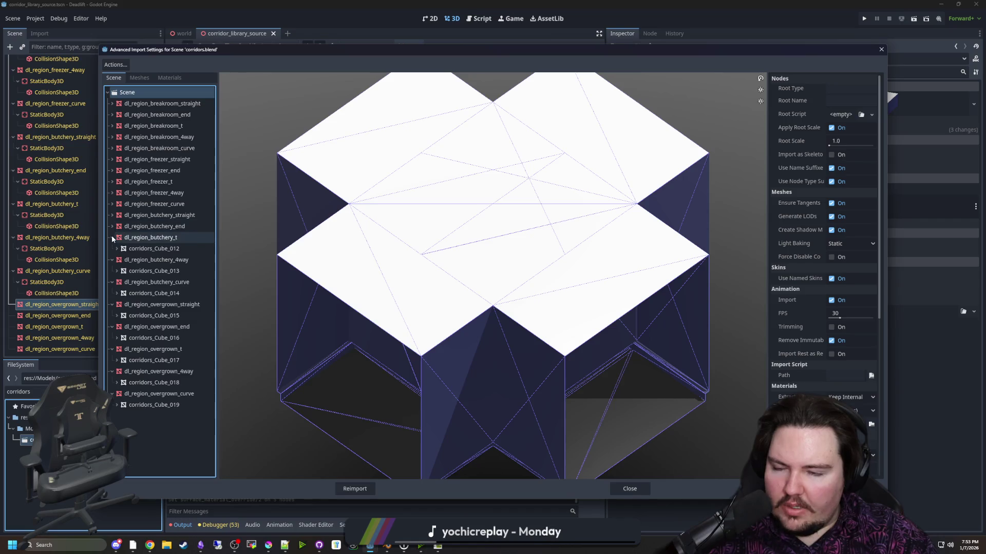
click(112, 238)
click(112, 248)
click(112, 260)
click(112, 271)
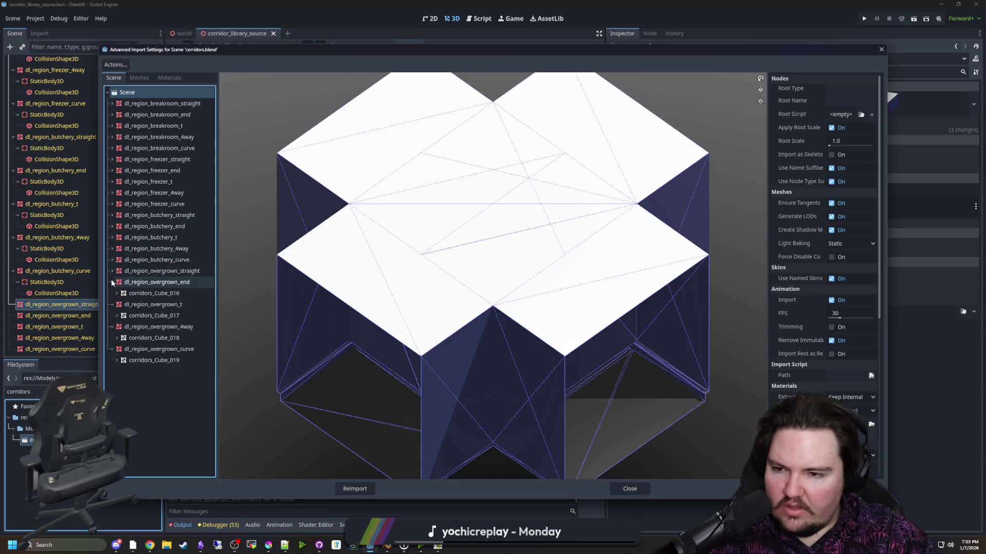
click(112, 282)
click(112, 294)
click(112, 304)
click(112, 316)
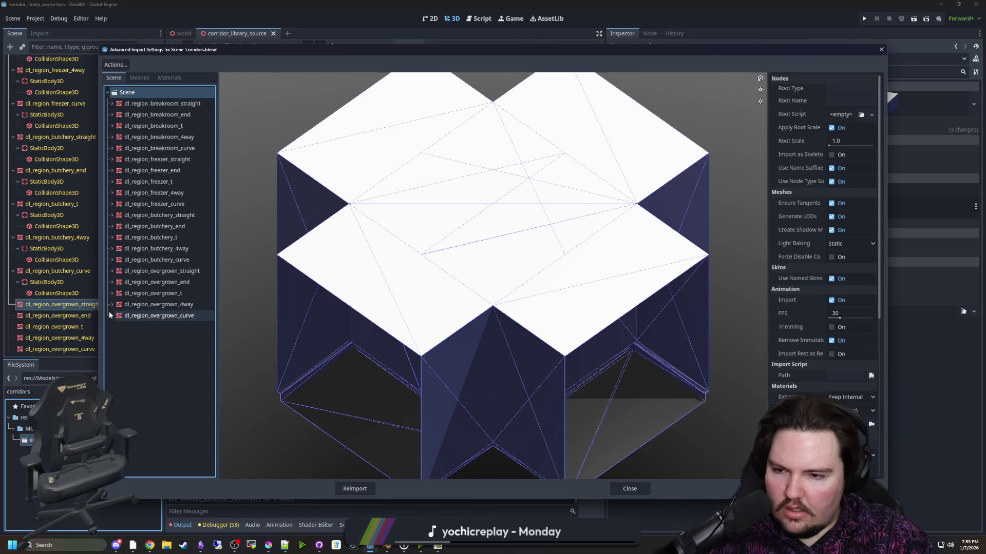
click(630, 489)
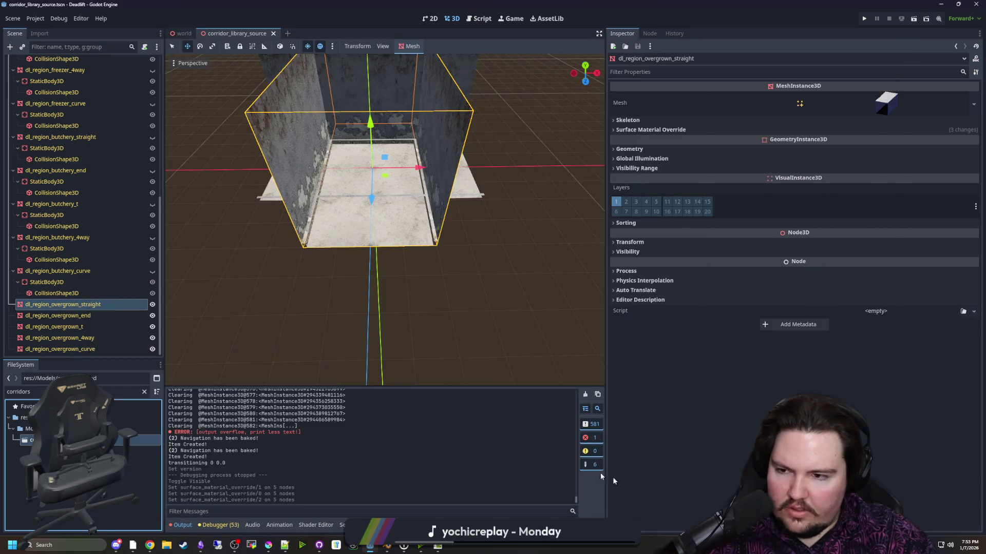
shift+click(58, 349)
- Give the selected overgrown pieces Static Body Child trimesh collision shapes and save the scene
click(401, 49)
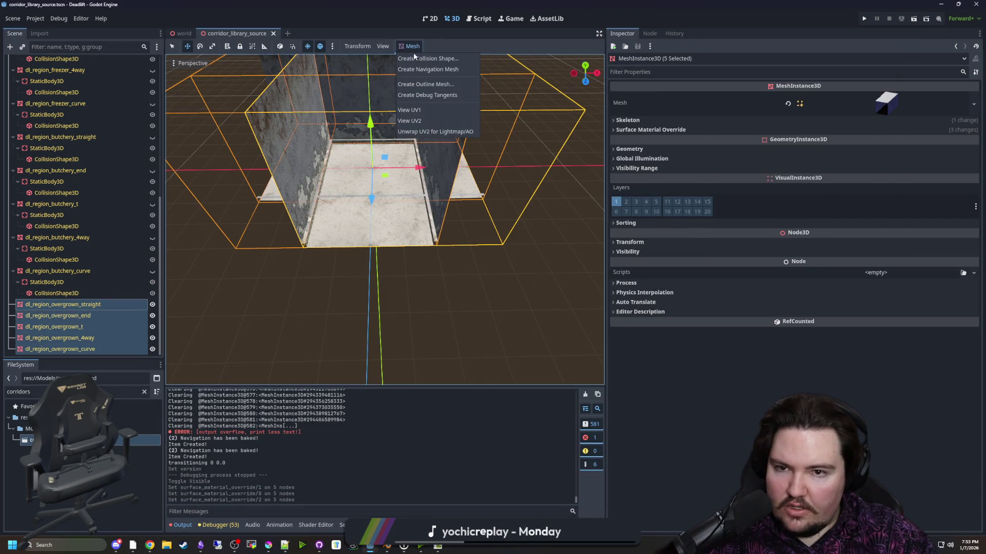
click(417, 59)
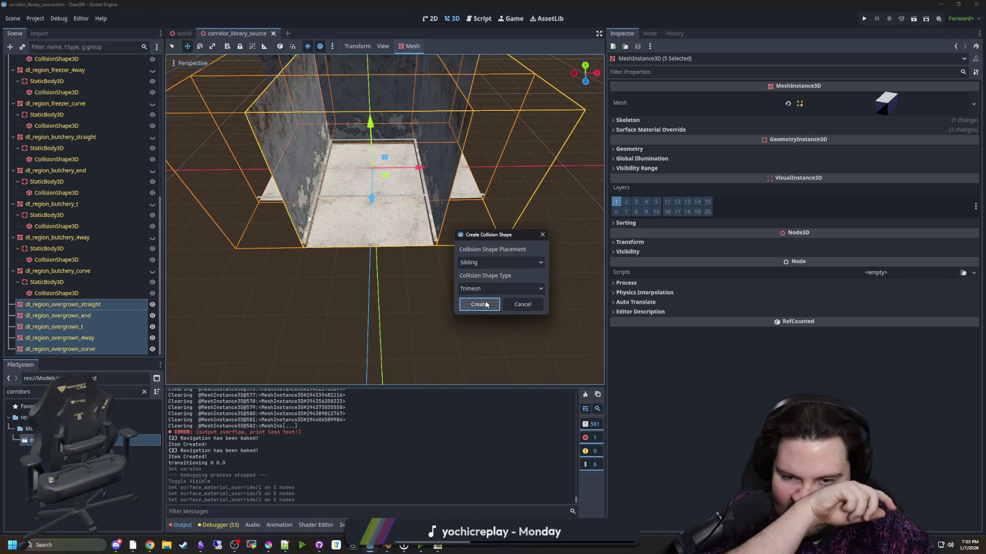
click(485, 262)
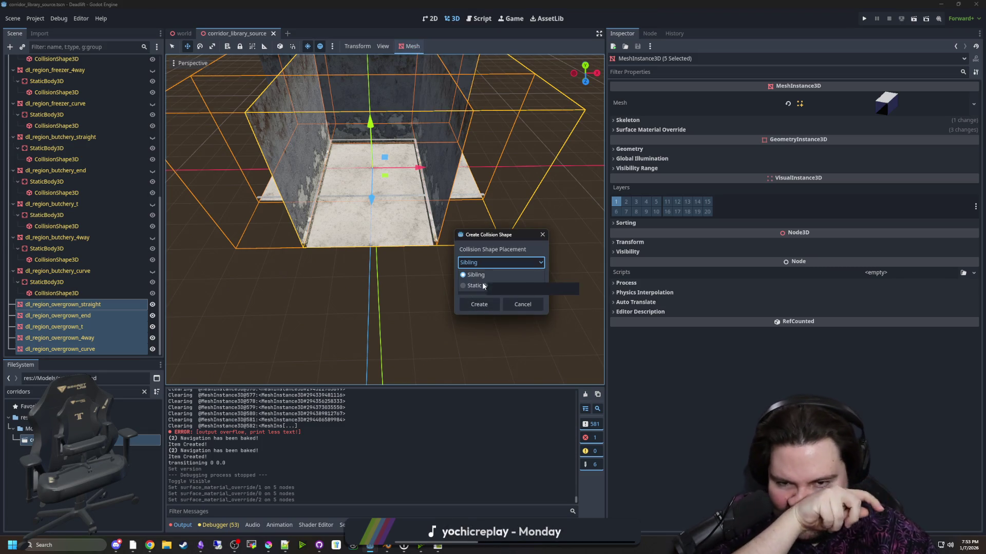
click(483, 286)
click(492, 304)
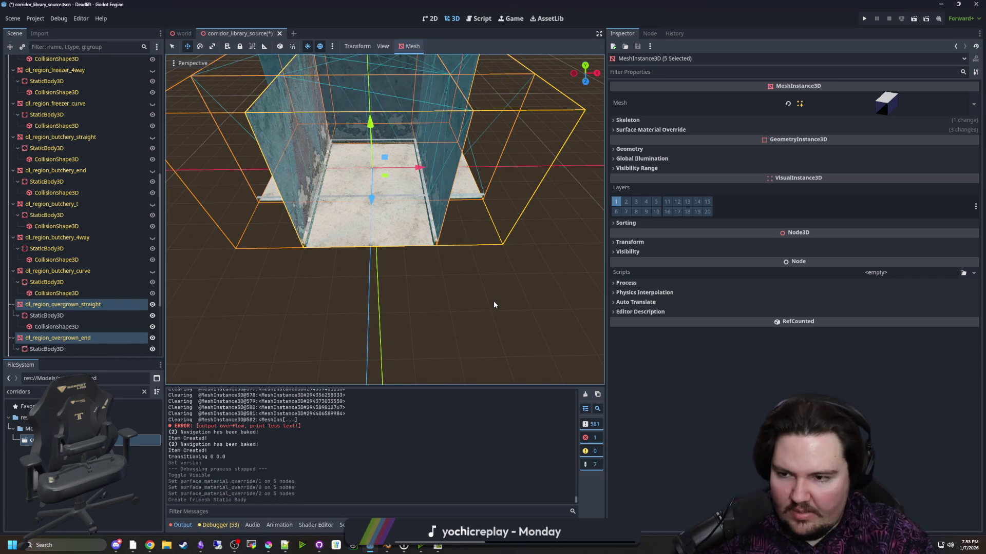
click(405, 303)
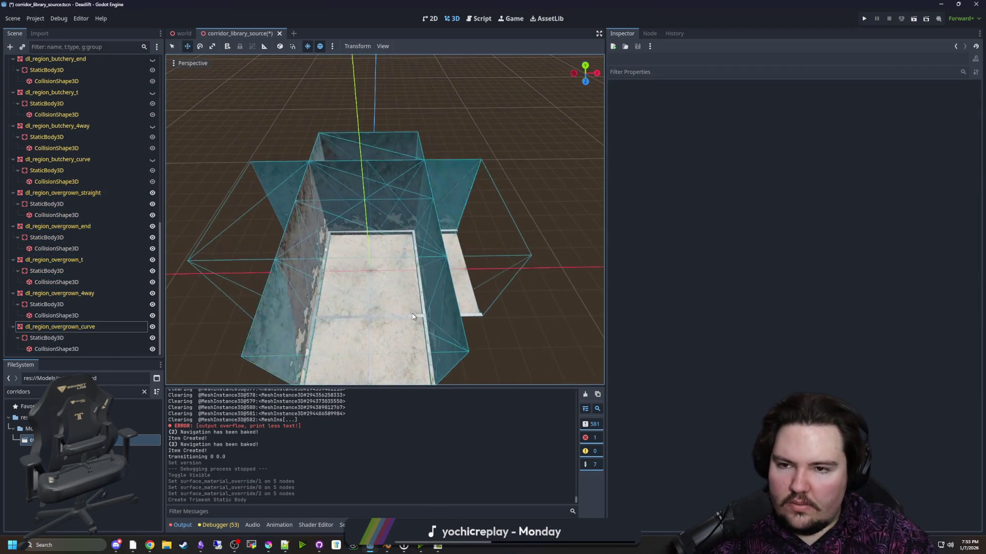
key(ctrl+s)
- Orbit around the corridor piece to inspect it, collapsing the dl_region_butchery_curve entry
drag(285, 293, 195, 257)
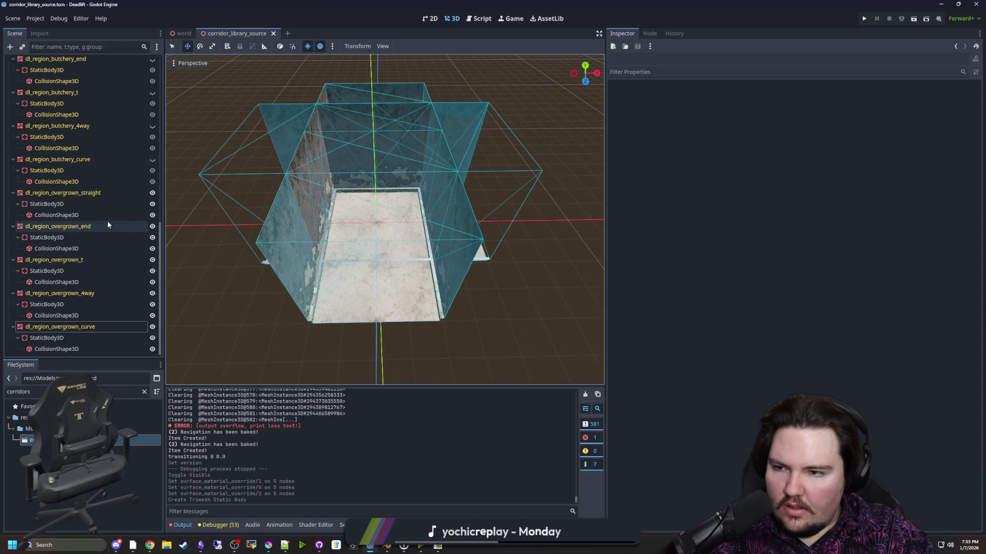
click(13, 159)
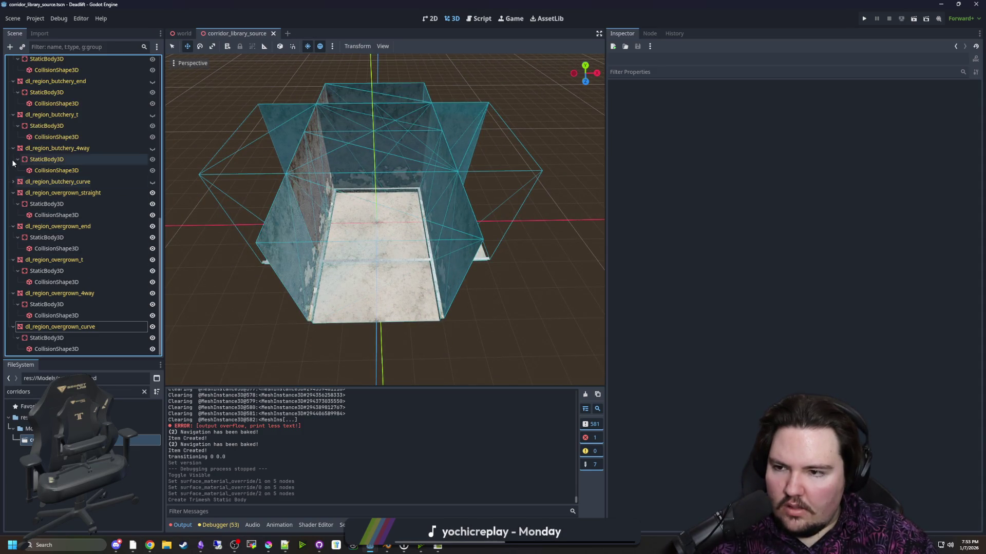
mouse_move(308, 262)
mouse_down()
mouse_move(382, 269)
mouse_move(449, 294)
mouse_move(353, 270)
mouse_up()
scroll(77, 287, up, 5)
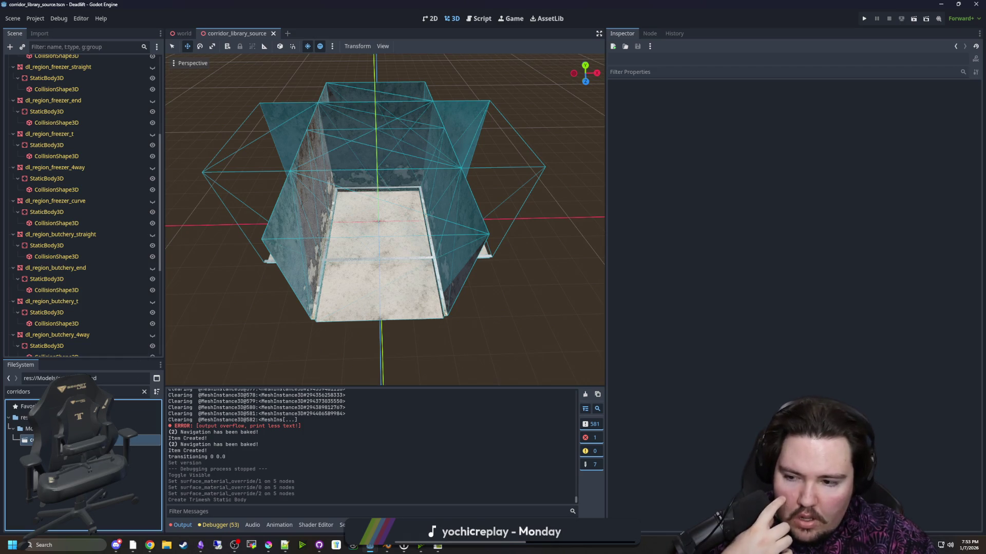
click(13, 18)
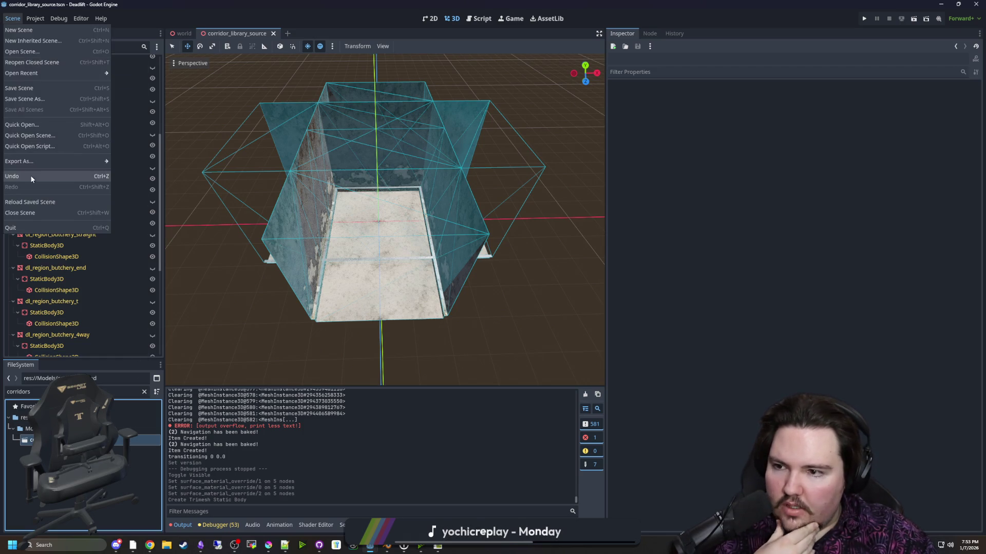
- Export the scene as a Mesh Library, overwriting res://Models/corridor_library.tres, then clear the filter
mouse_move(29, 165)
click(122, 160)
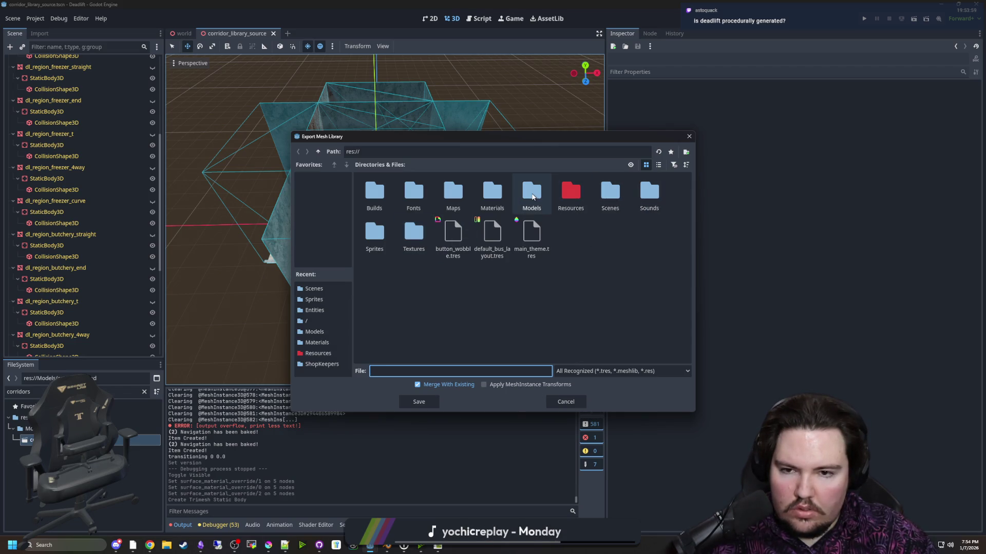
double_click(532, 193)
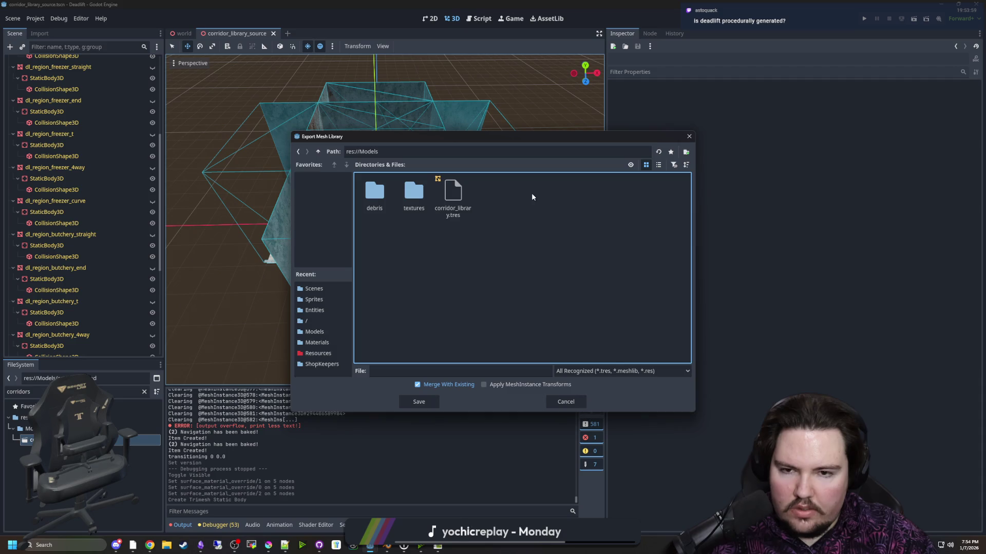
click(451, 195)
click(430, 407)
click(472, 291)
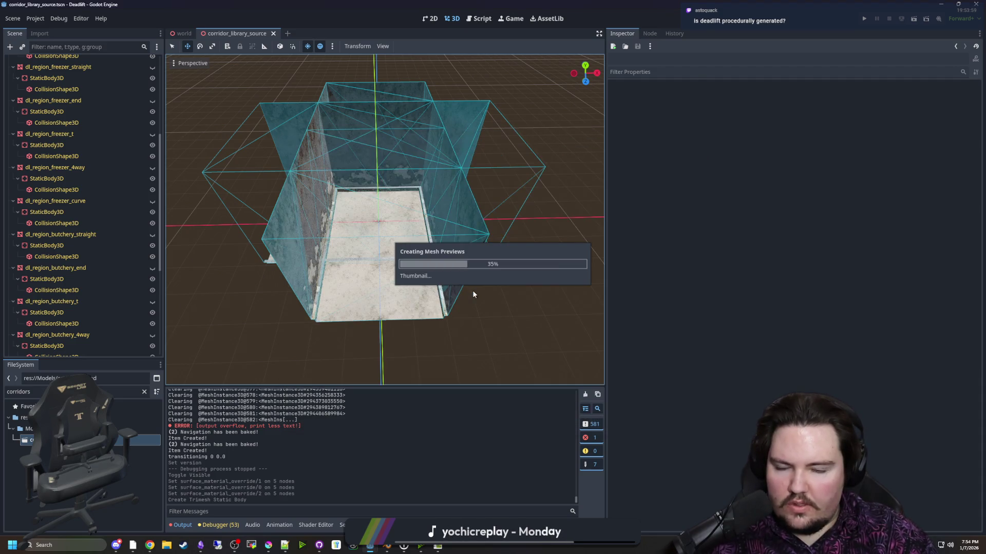
click(145, 391)
- Filter files by 'world', open world.gd, and widen the code editing area
text(world)
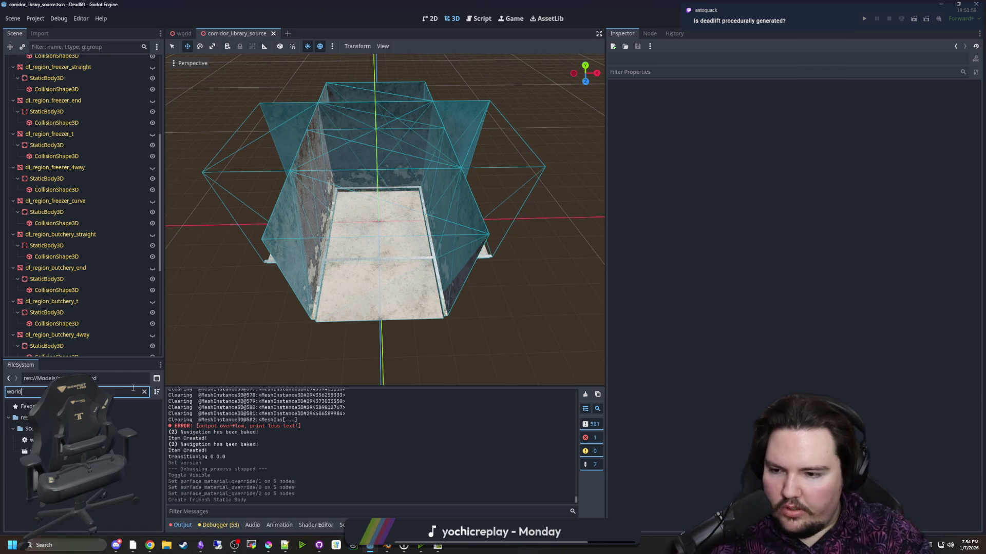
double_click(141, 440)
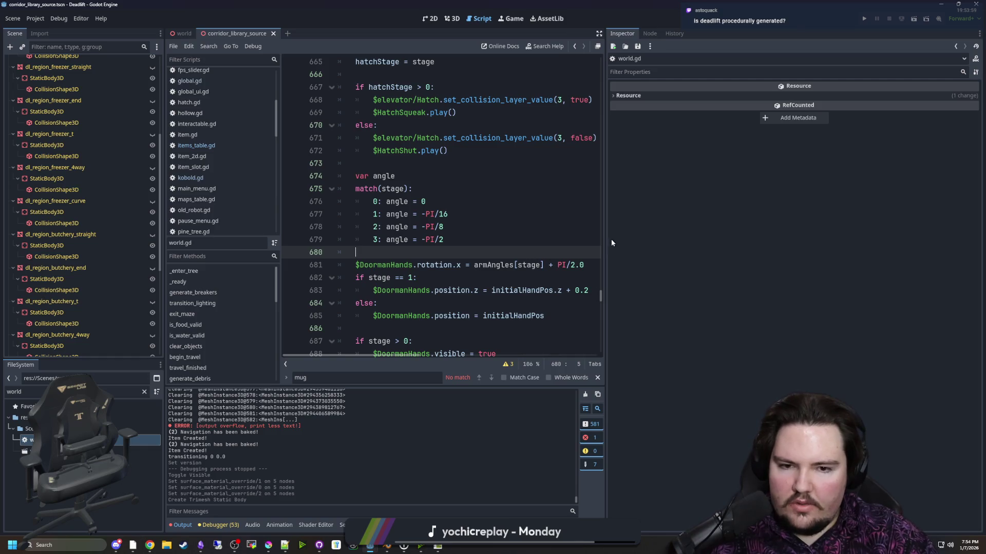
drag(604, 239, 899, 241)
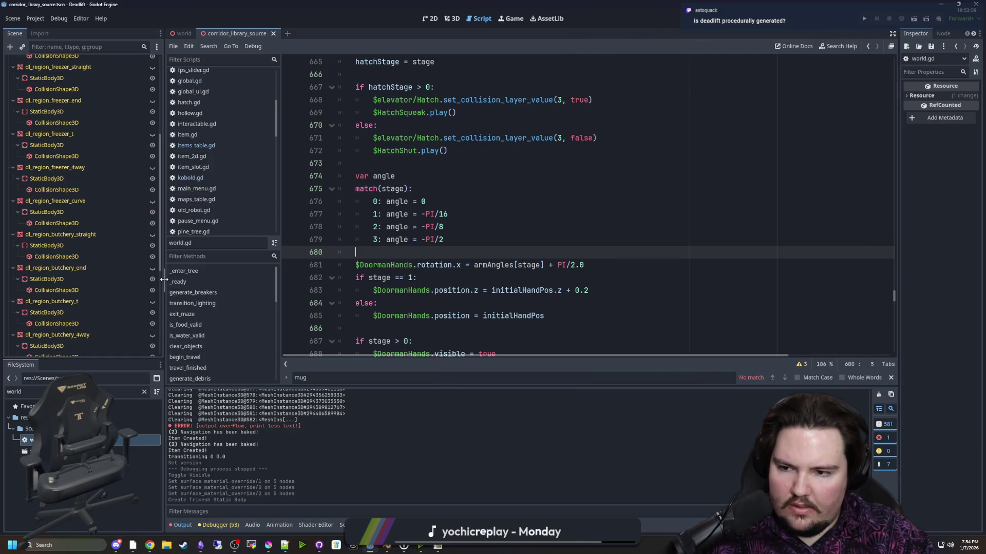
drag(162, 279, 61, 291)
- Scroll down through world.gd, placing the caret around lines 679 to 693
scroll(383, 204, down, 1)
click(383, 205)
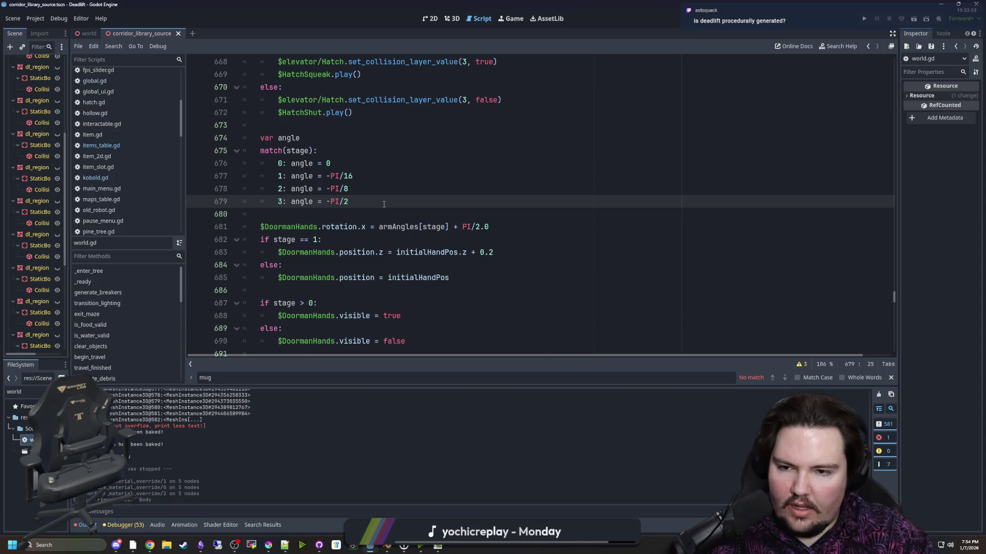
scroll(383, 205, down, 2)
click(405, 214)
scroll(406, 214, down, 2)
click(428, 196)
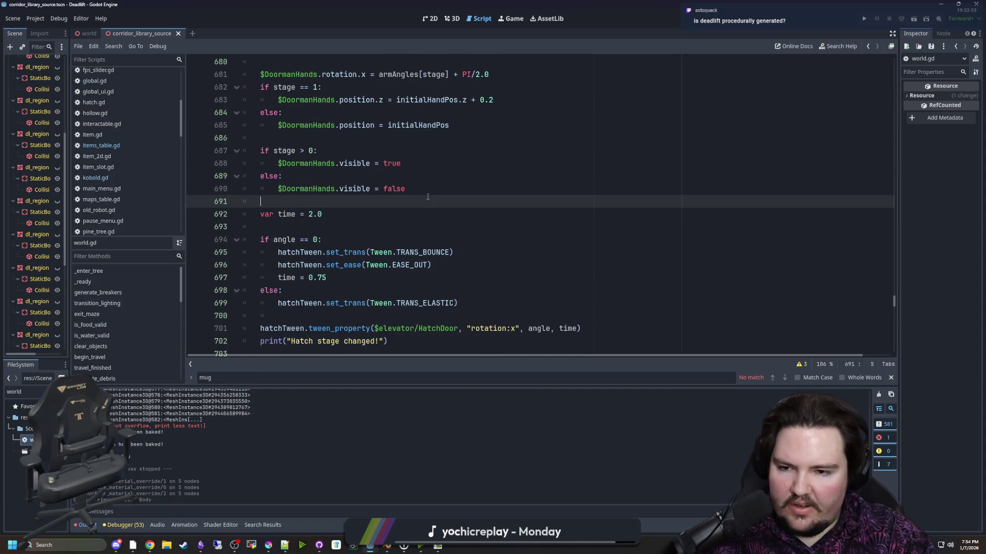
click(292, 235)
- Search for 'generate_debris' and jump to its function definition in world.gd
click(318, 222)
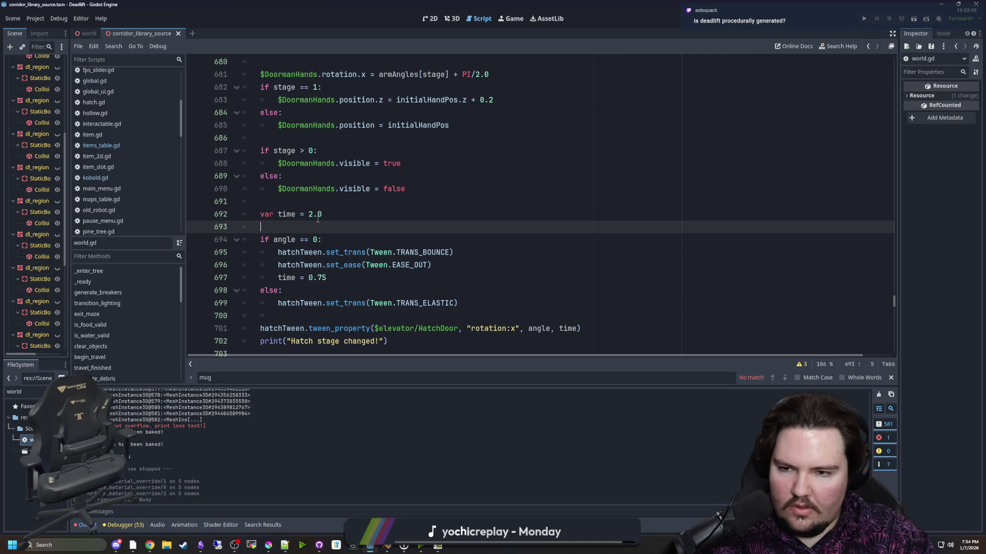
key(ctrl+f)
text(generate_debris)
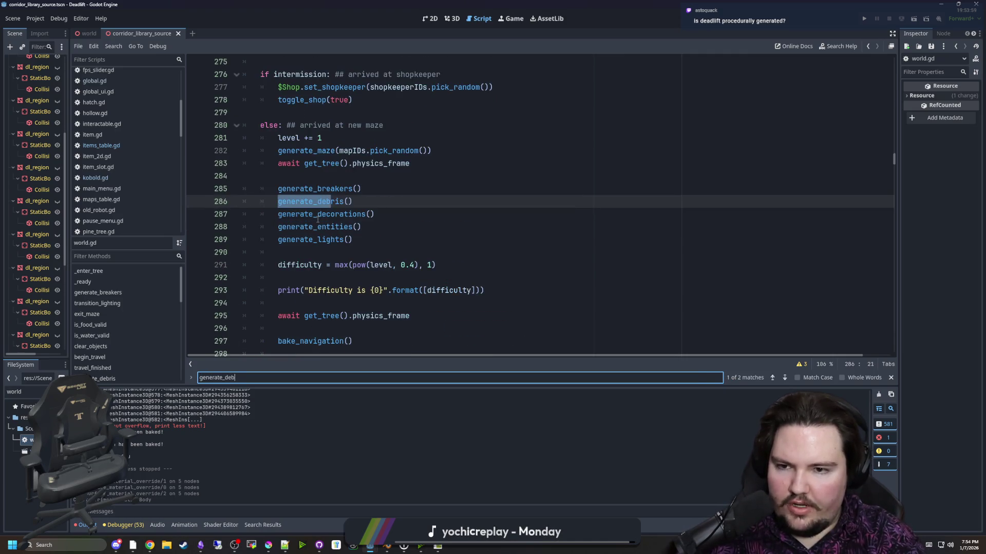
click(326, 203)
ctrl+click(325, 203)
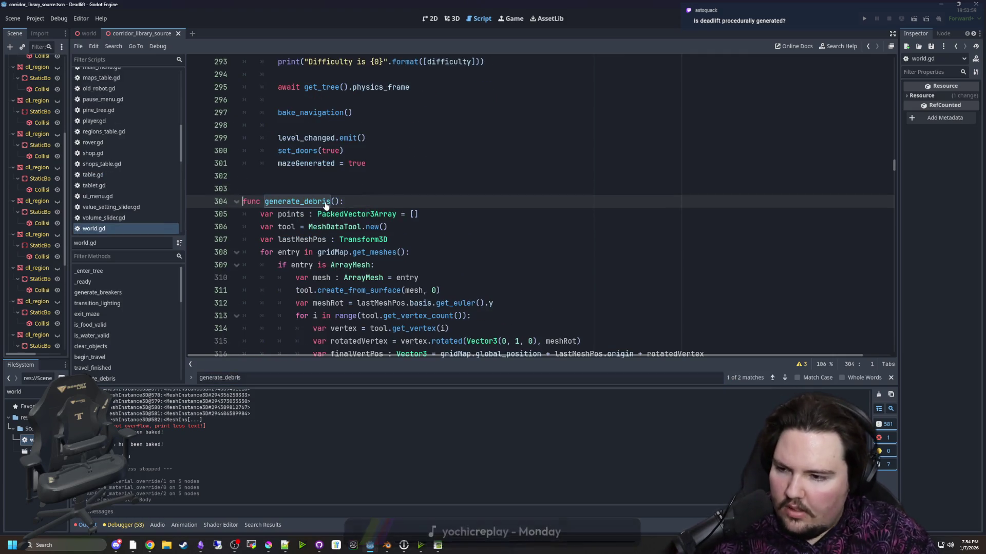
scroll(441, 274, down, 4)
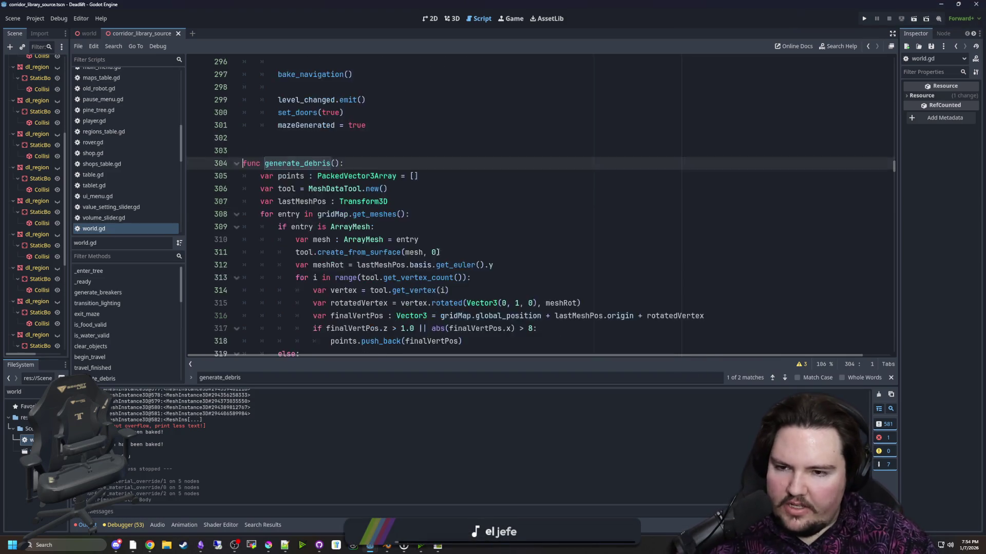
drag(402, 386, 400, 433)
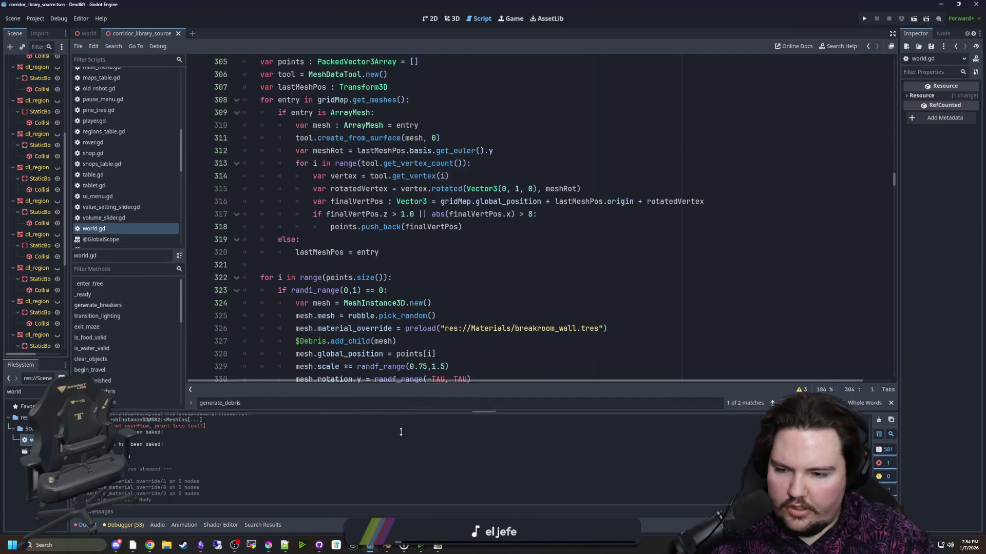
scroll(303, 155, up, 3)
click(304, 155)
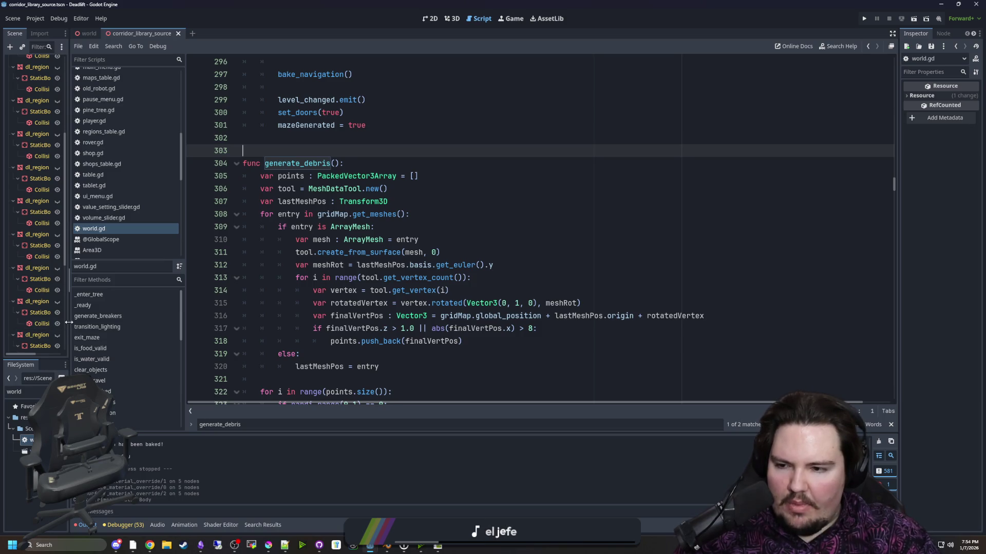
drag(69, 280, 212, 307)
click(175, 392)
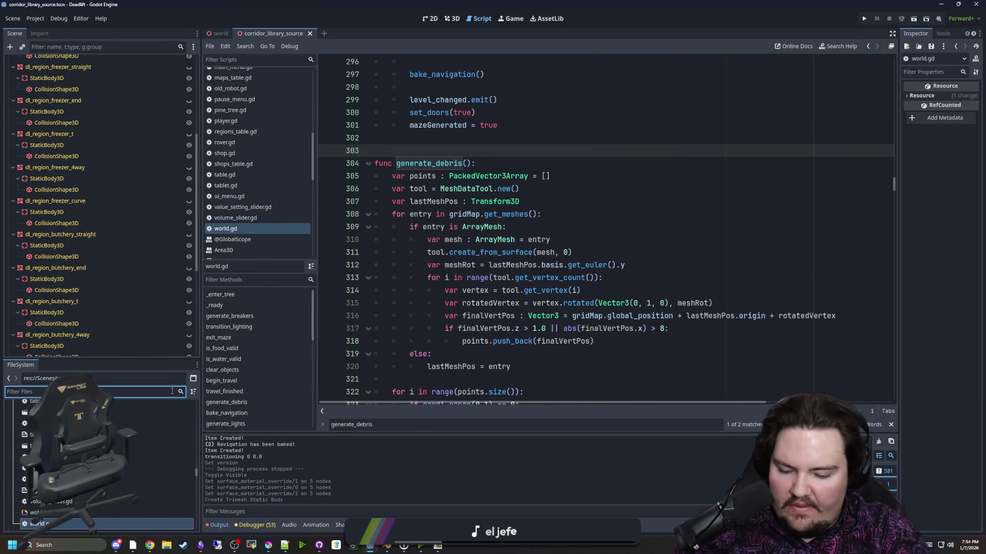
text(map)
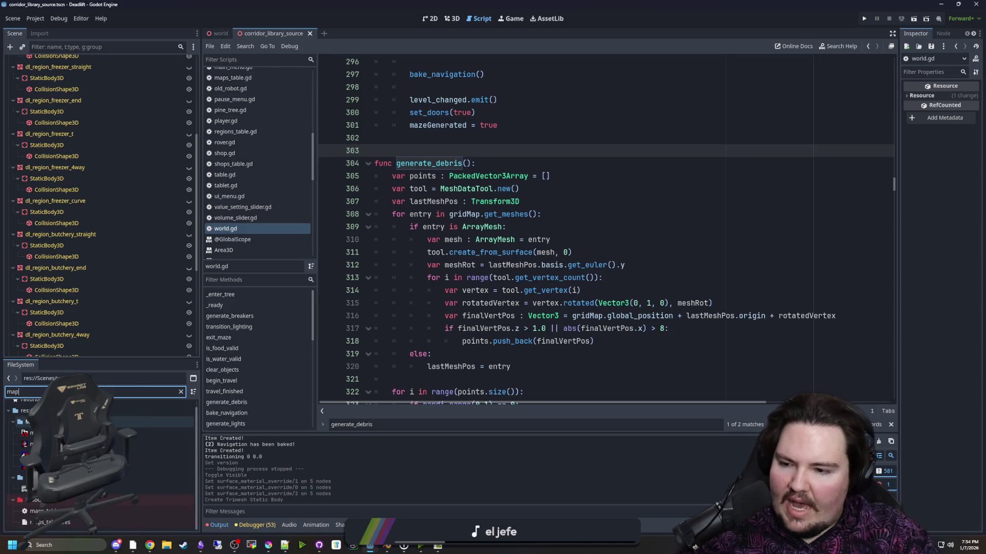
key(Down)
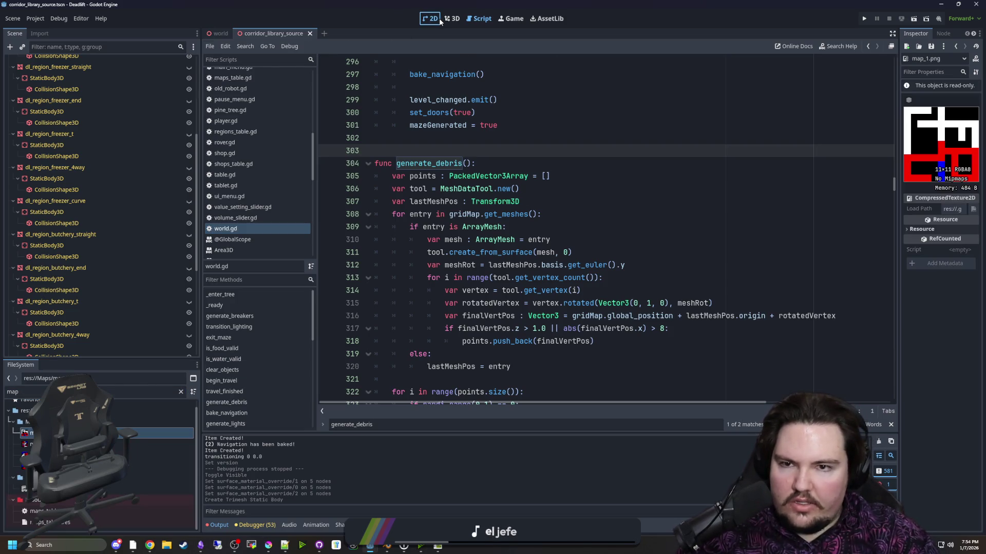
click(437, 18)
drag(898, 179, 599, 179)
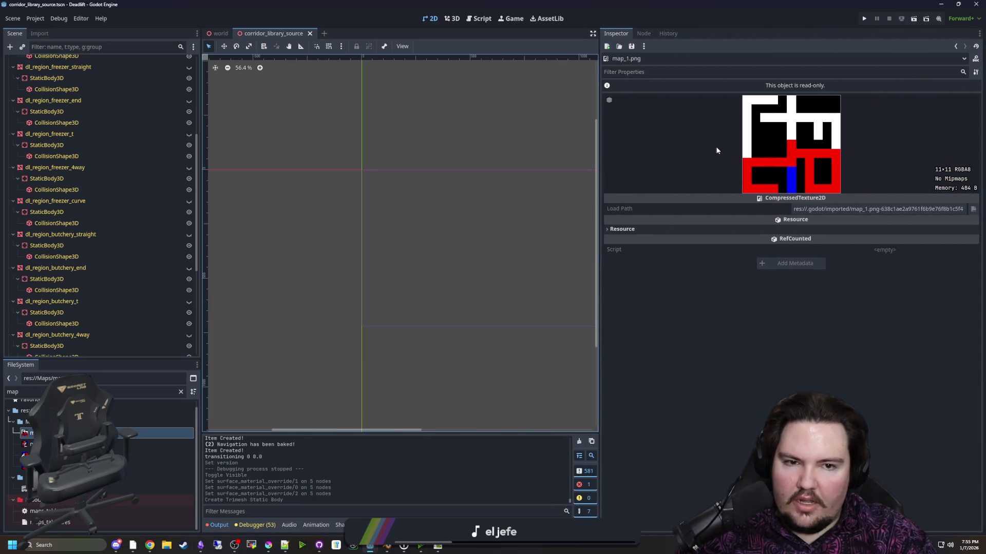
click(77, 444)
click(77, 455)
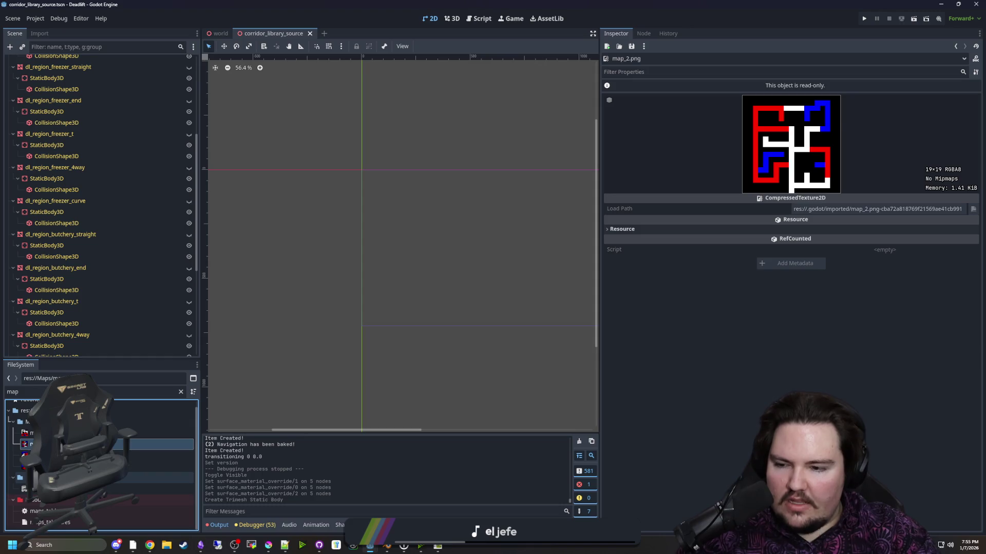
click(77, 466)
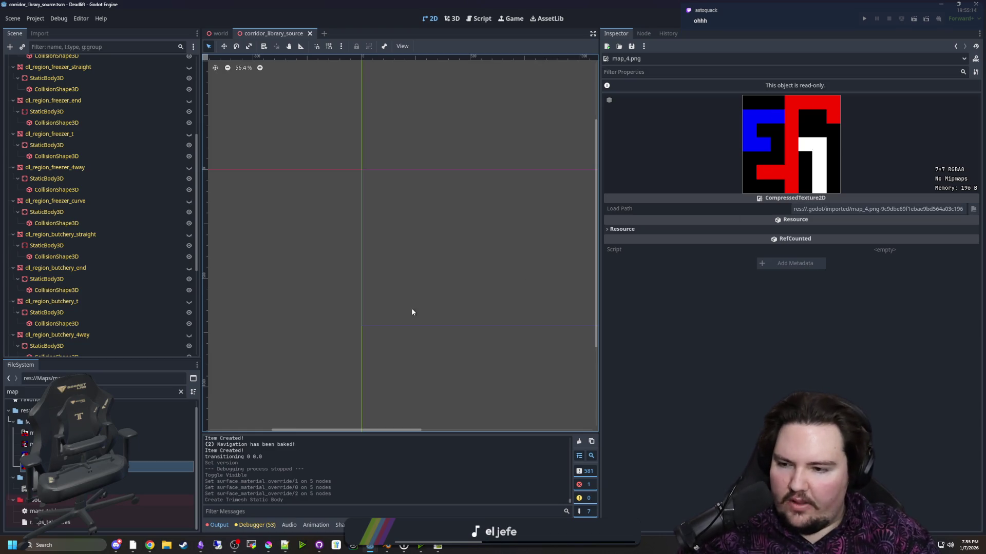
click(62, 444)
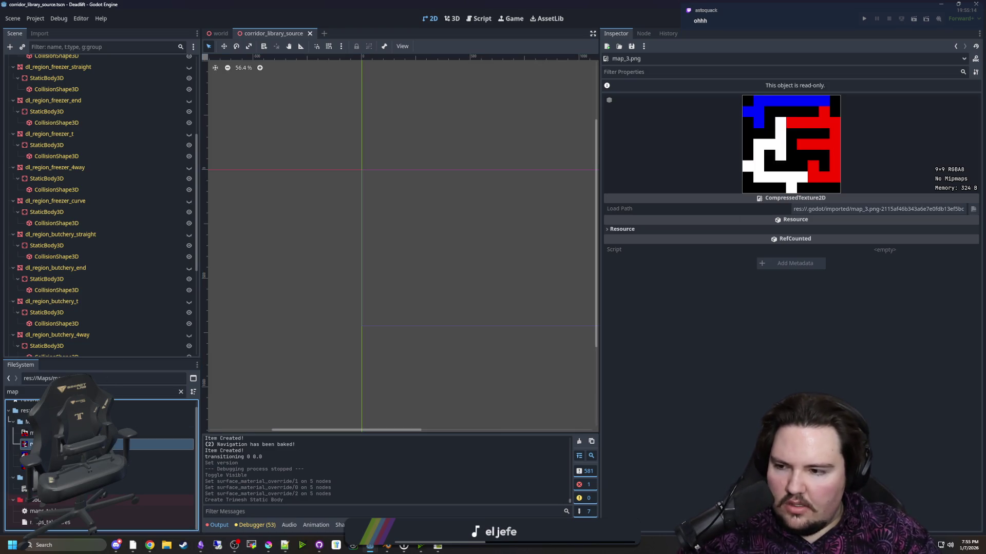
click(77, 432)
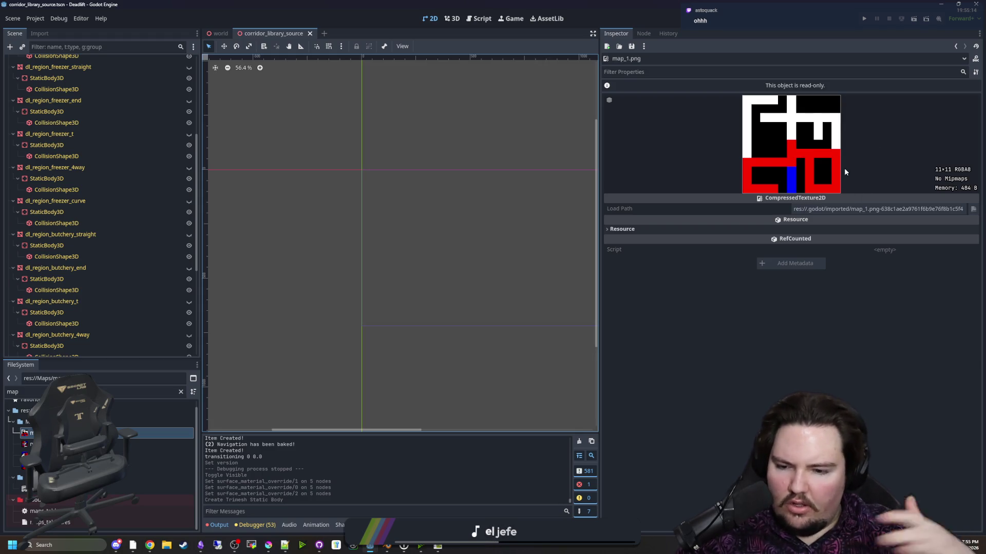
click(734, 194)
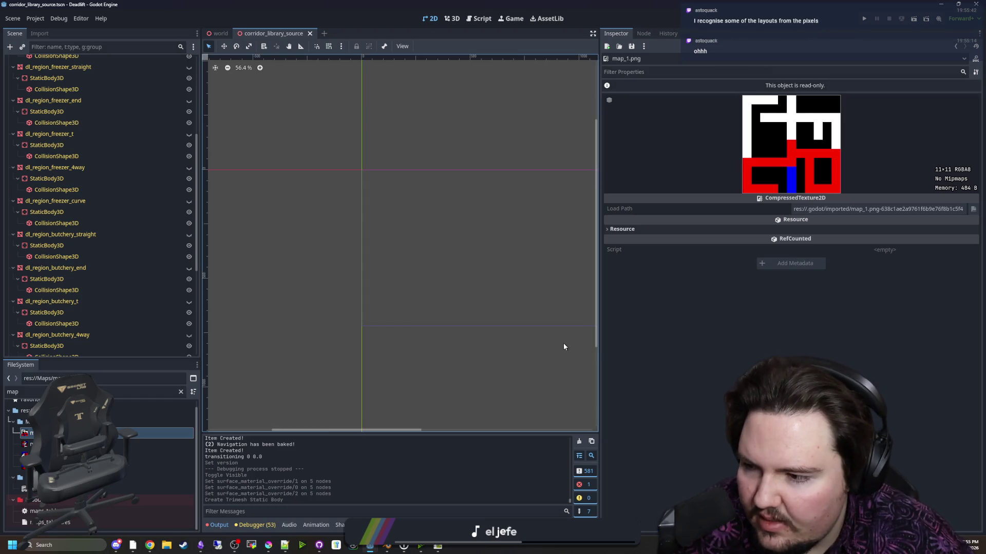
click(103, 444)
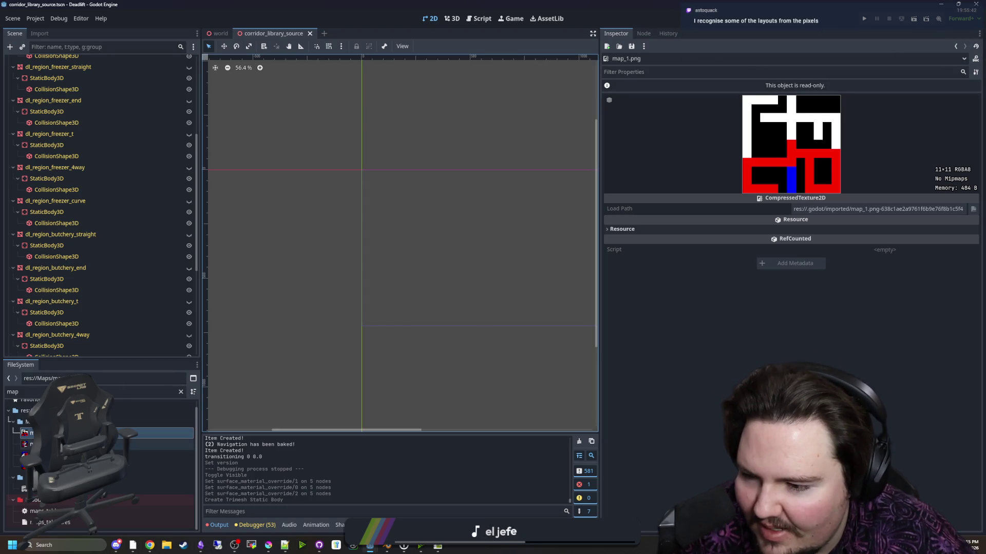
click(154, 455)
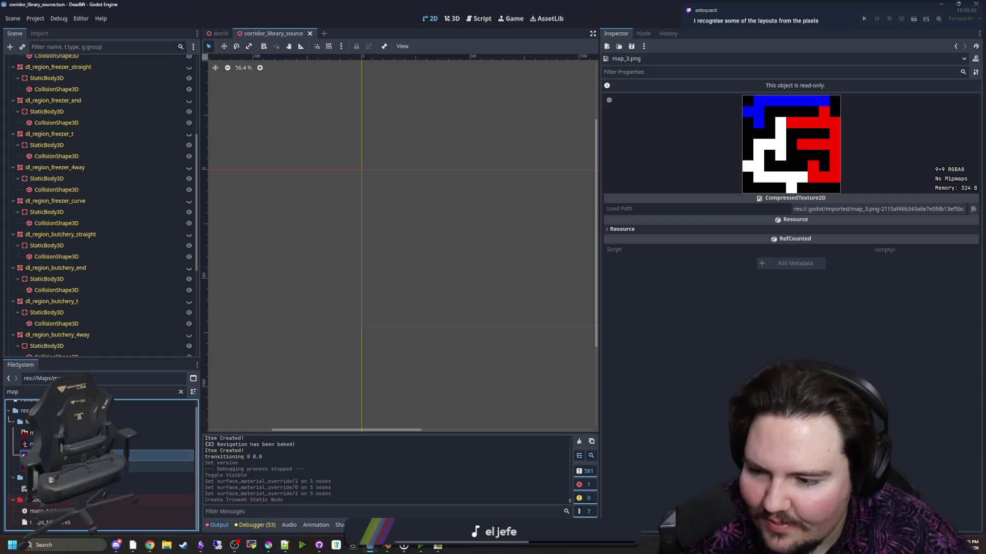
click(154, 466)
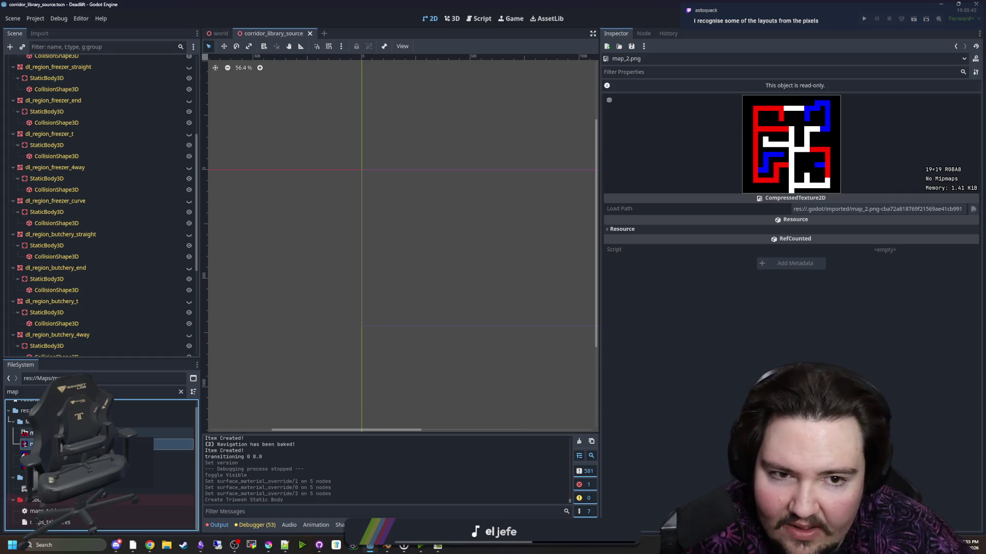
click(154, 433)
key(ctrl+s)
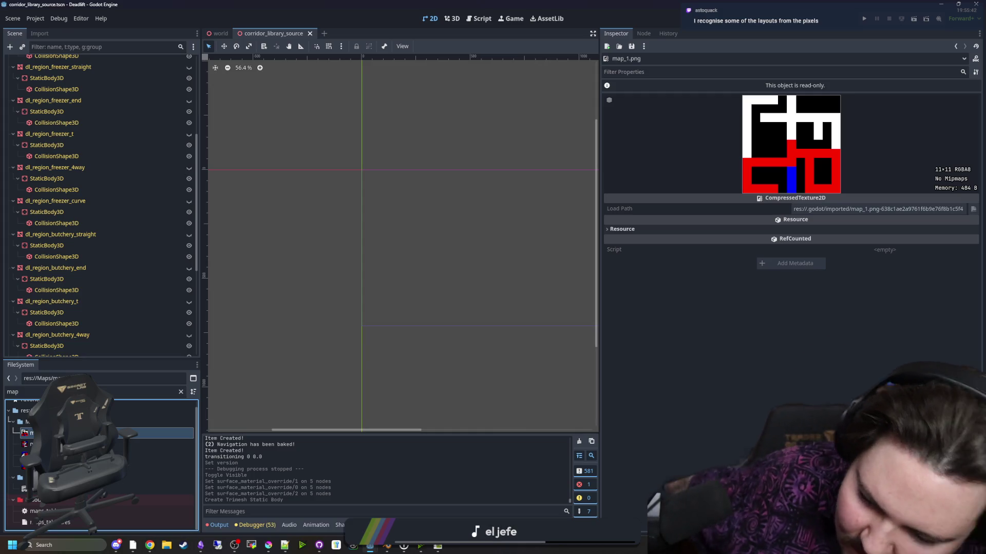
scroll(128, 298, down, 5)
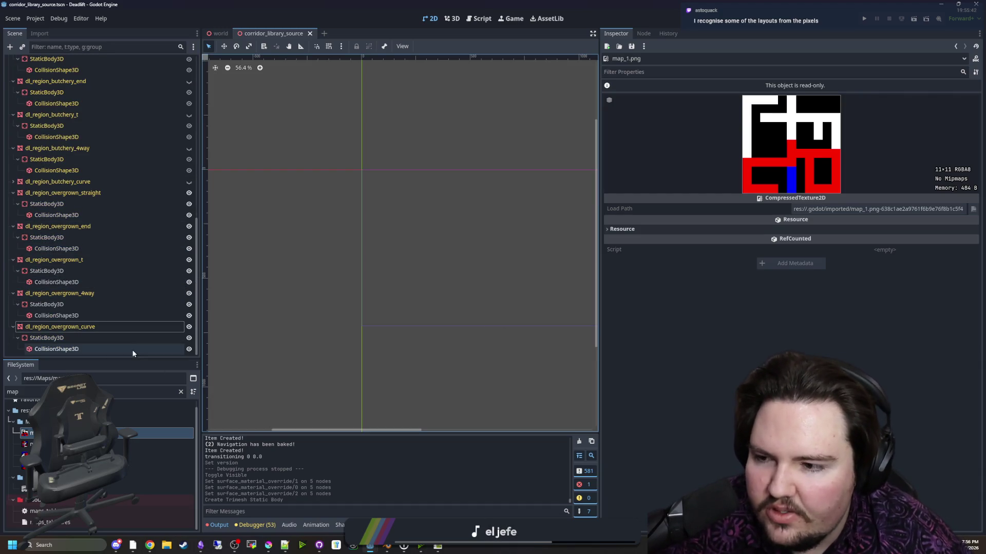
- Filter the FileSystem by 'region' and open regions_table.gd
click(77, 293)
double_click(163, 393)
text(re)
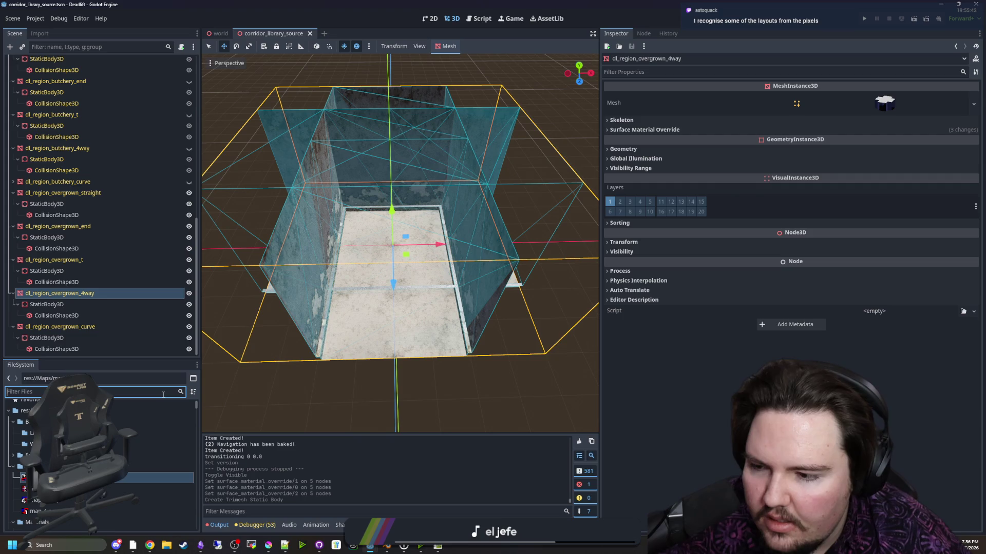
text(gion)
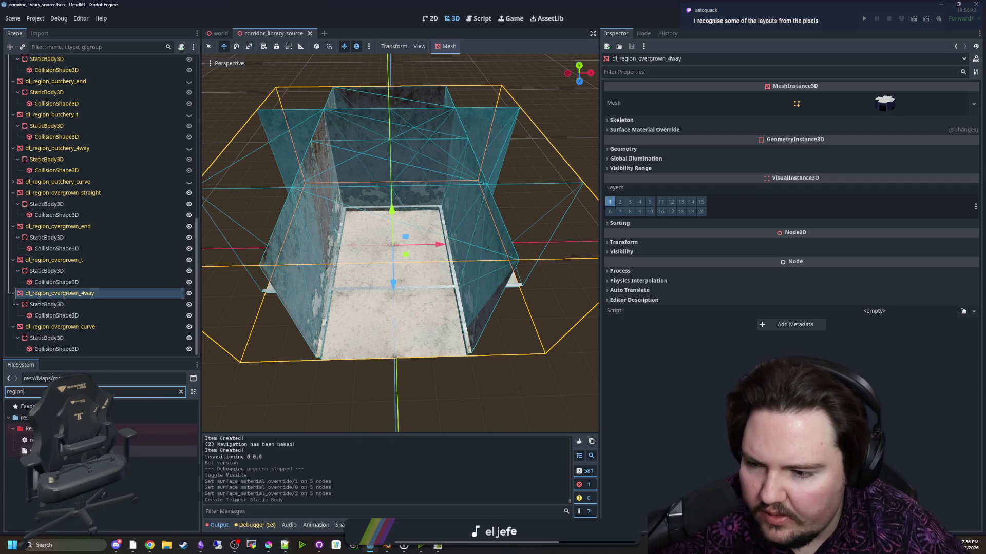
double_click(62, 440)
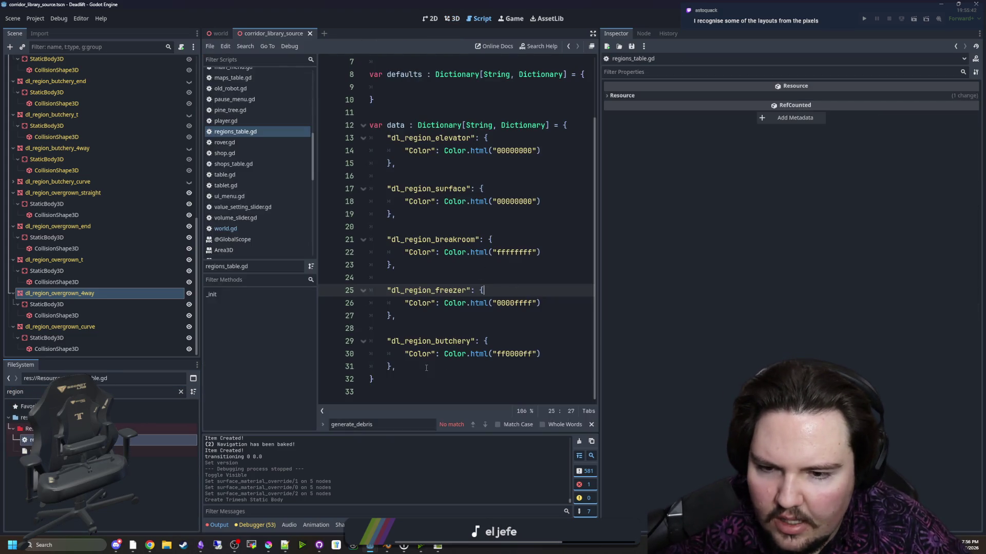
- Duplicate the dl_region_butchery entry below itself and rename its key to dl_region_overgrown
drag(426, 368, 310, 335)
key(ctrl+c)
key(Right)
key(Return)
key(Return)
key(ctrl+v)
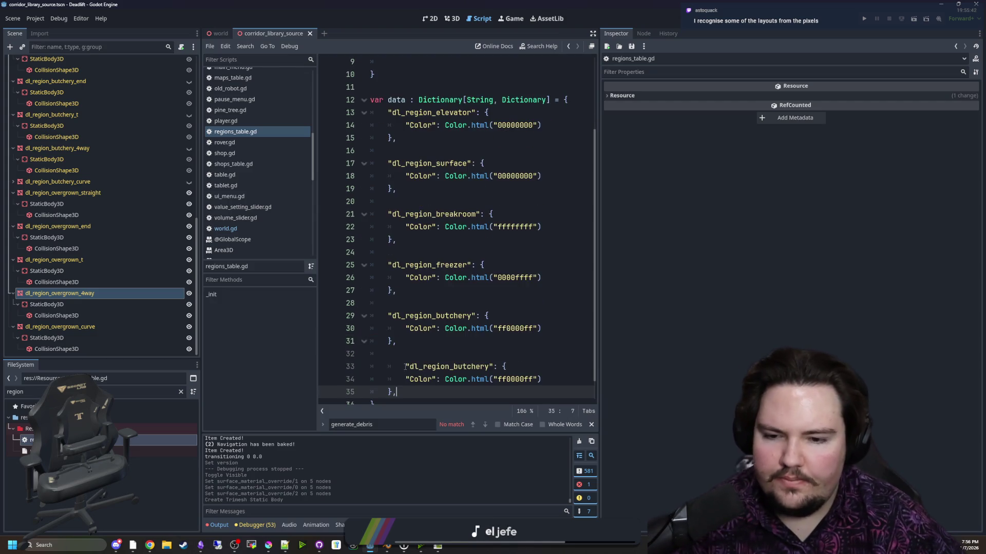
key(BackSpace)
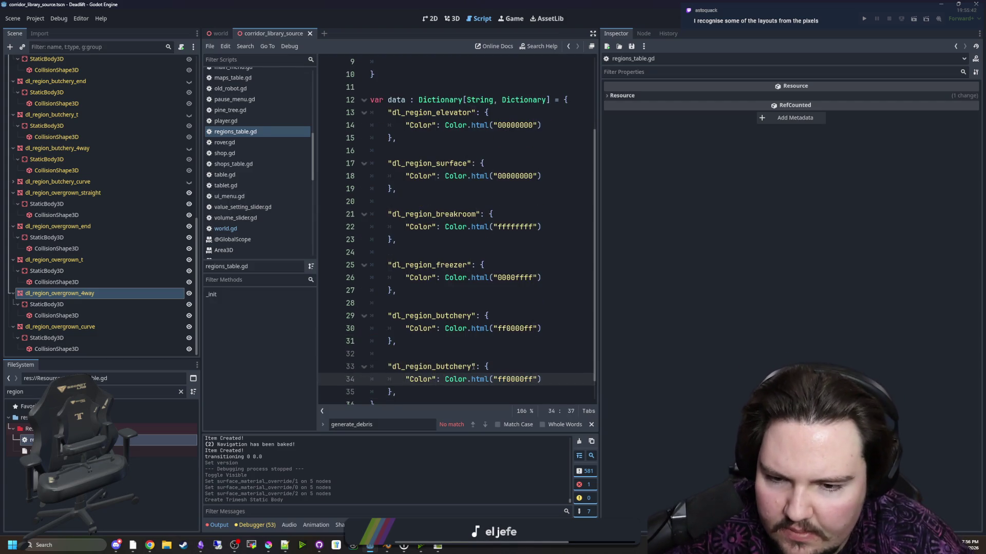
drag(471, 366, 440, 367)
key(BackSpace)
key(BackSpace)
text(overgrown)
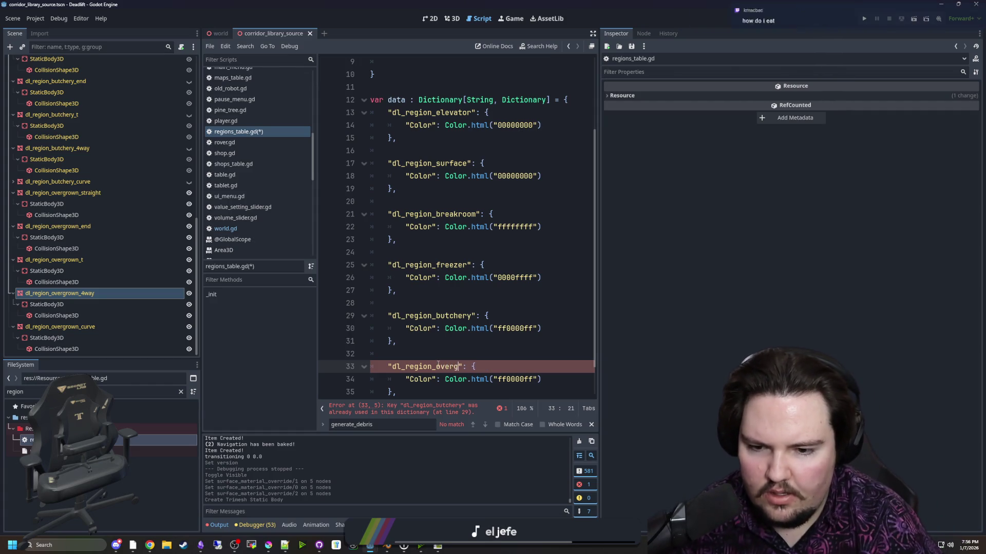
- Set the new entry's Color.html value to 00ff00ff and save regions_table.gd
scroll(438, 363, down, 1)
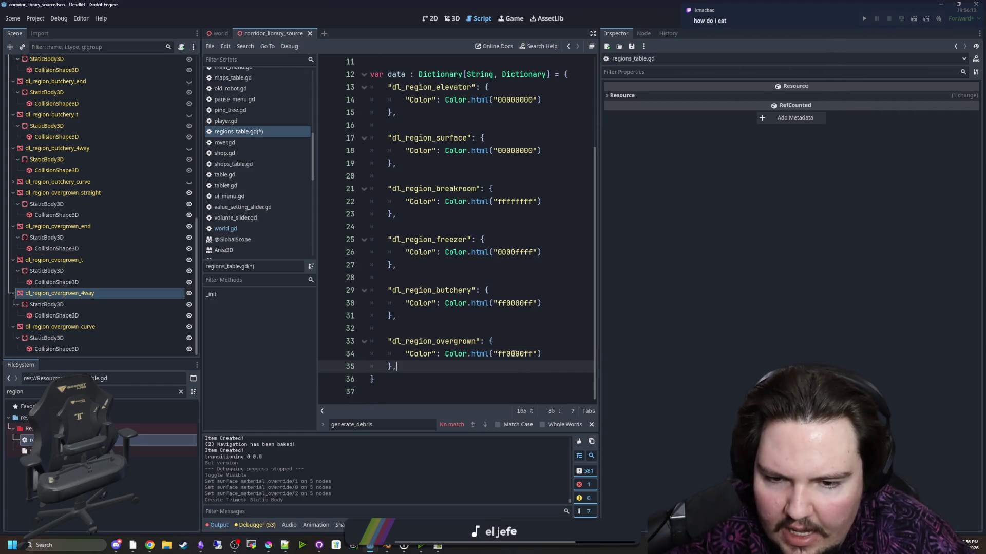
click(511, 353)
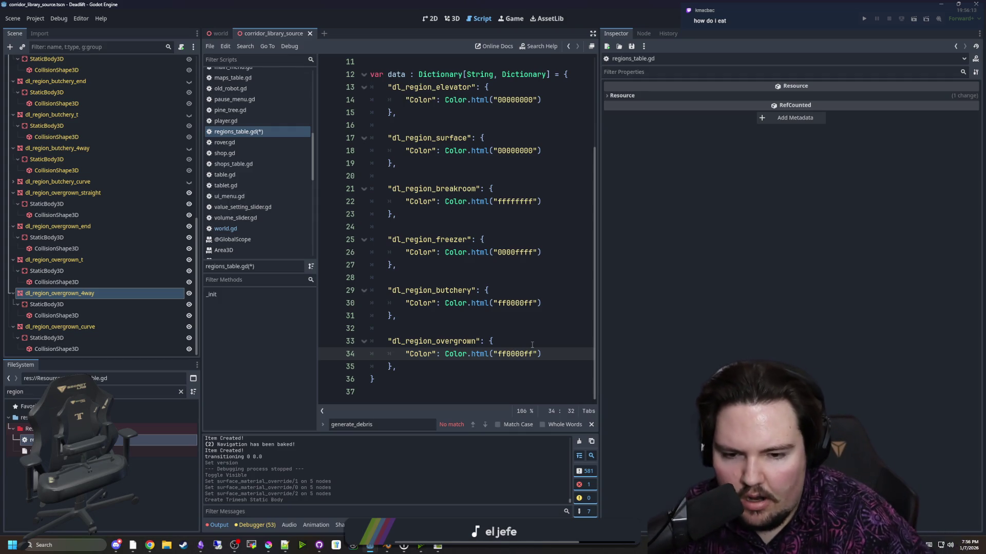
text(00)
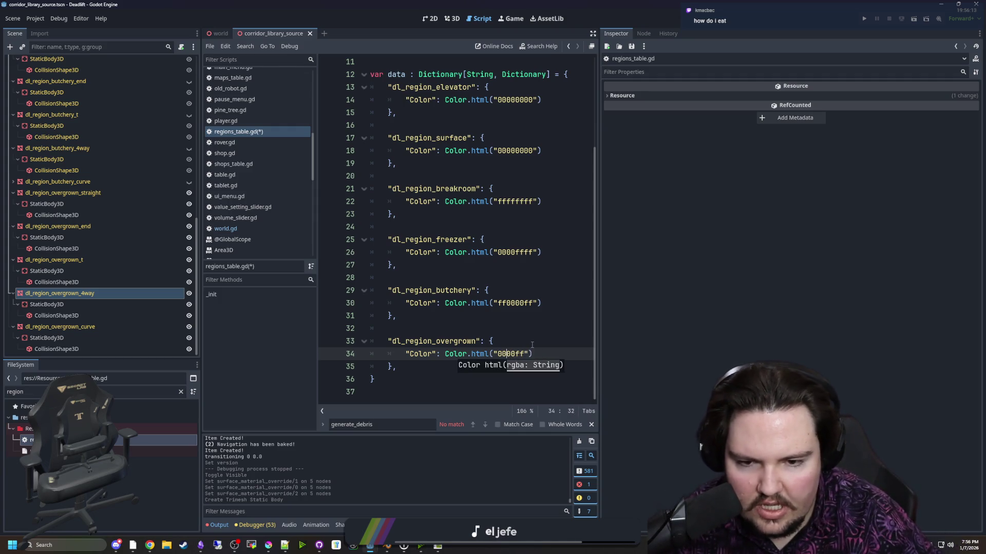
text(ff)
click(532, 345)
key(Up)
key(ctrl+s)
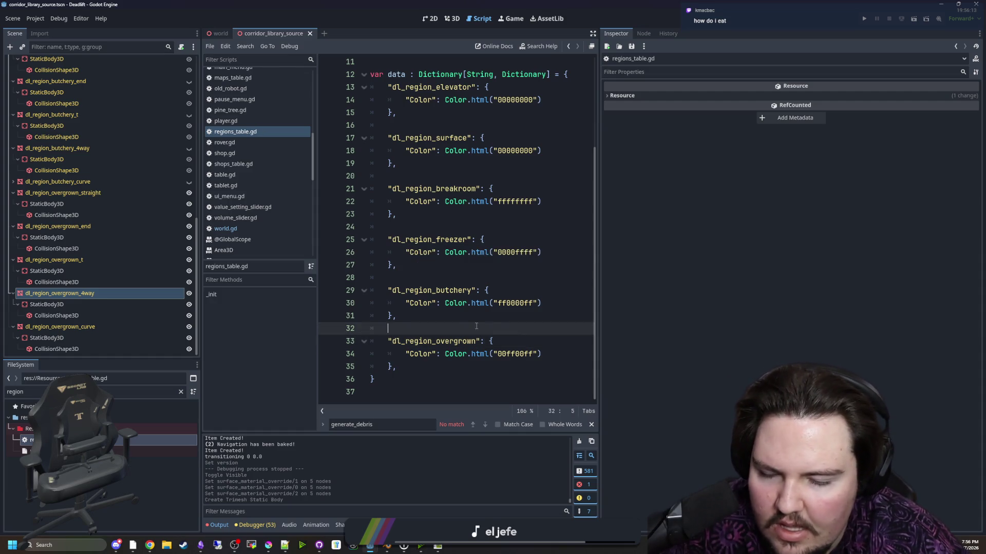
key(Up)
key(ctrl+s)
- Clear the file filter and select the Maps folder
click(180, 392)
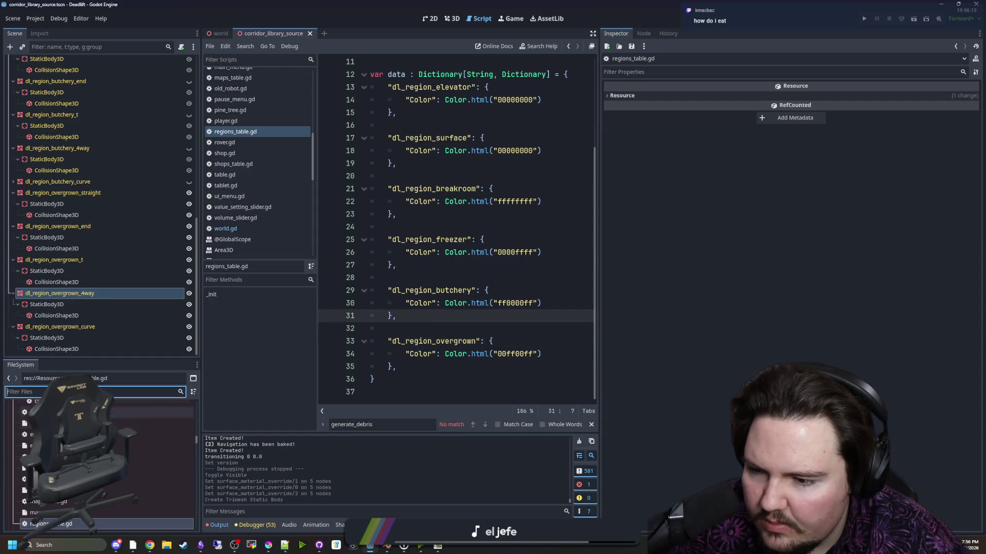
scroll(98, 462, down, 2)
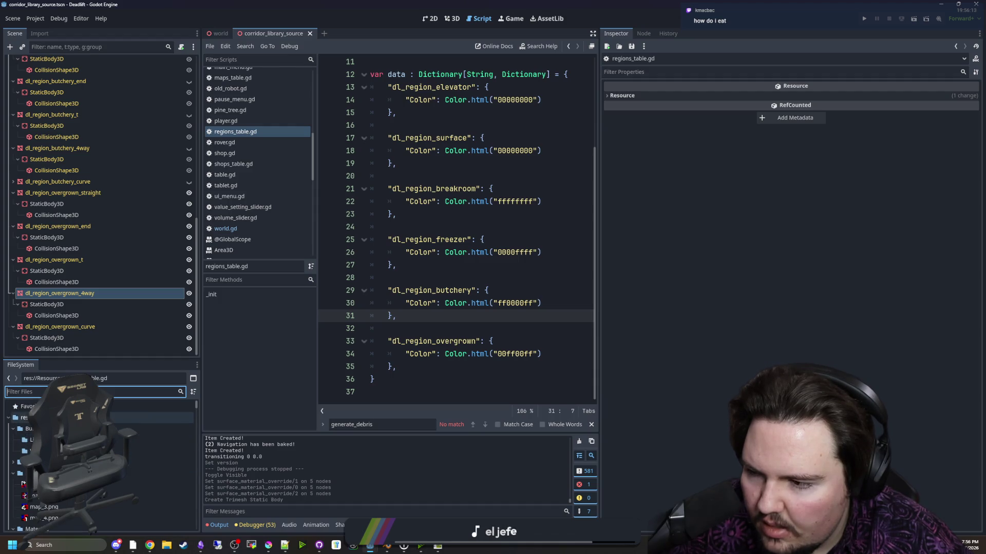
click(31, 442)
key(Down)
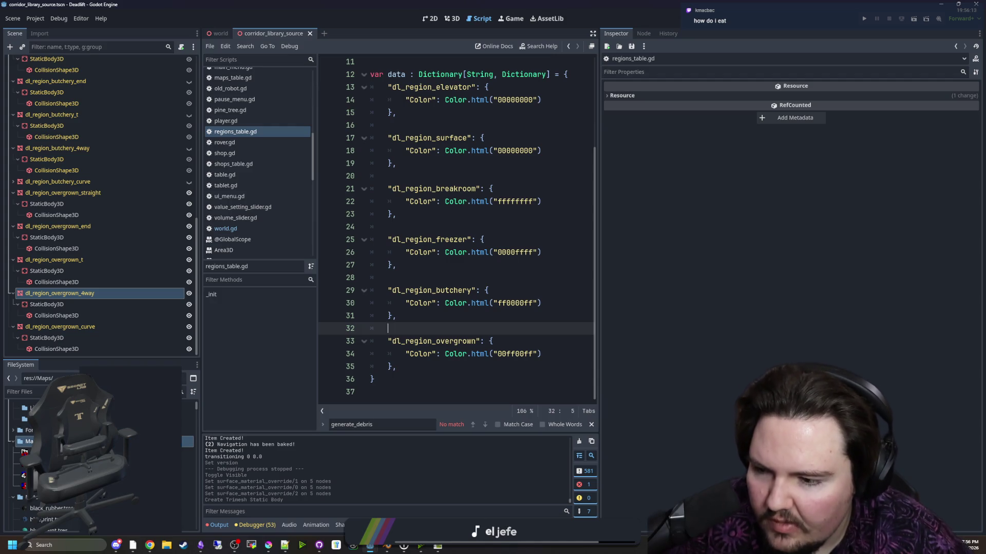
- Create a new folder named 'elev' inside Maps
right_click(82, 441)
mouse_move(138, 373)
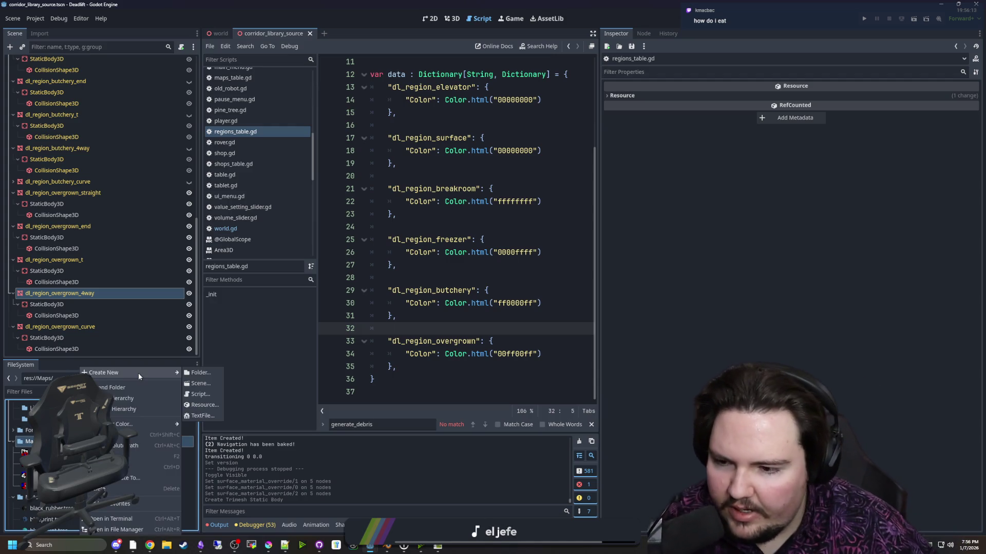
click(199, 373)
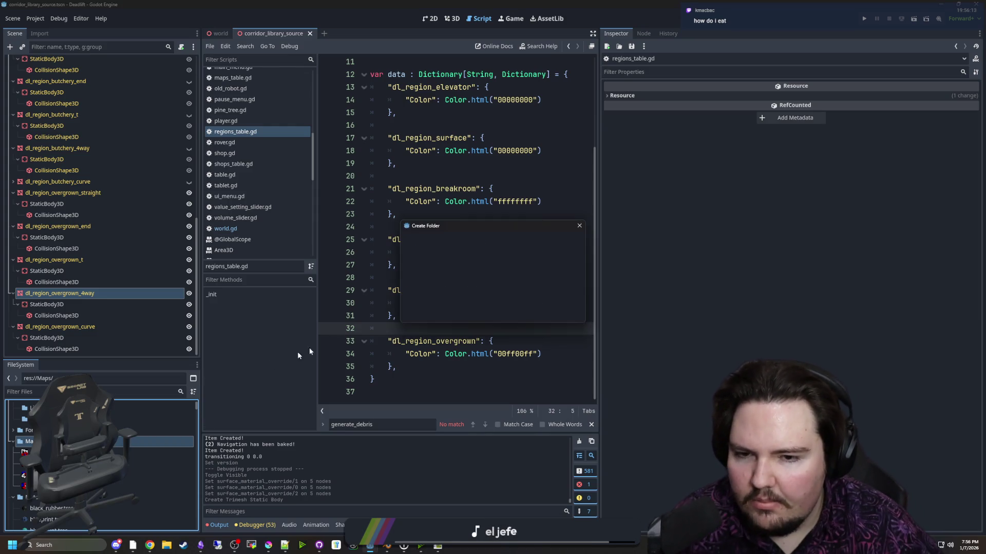
text(e)
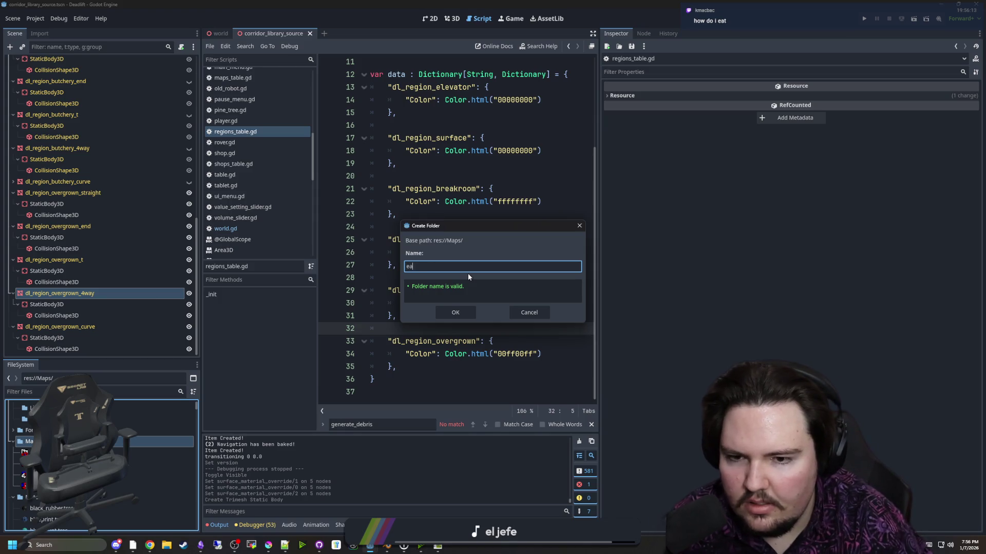
text(lev)
key(Return)
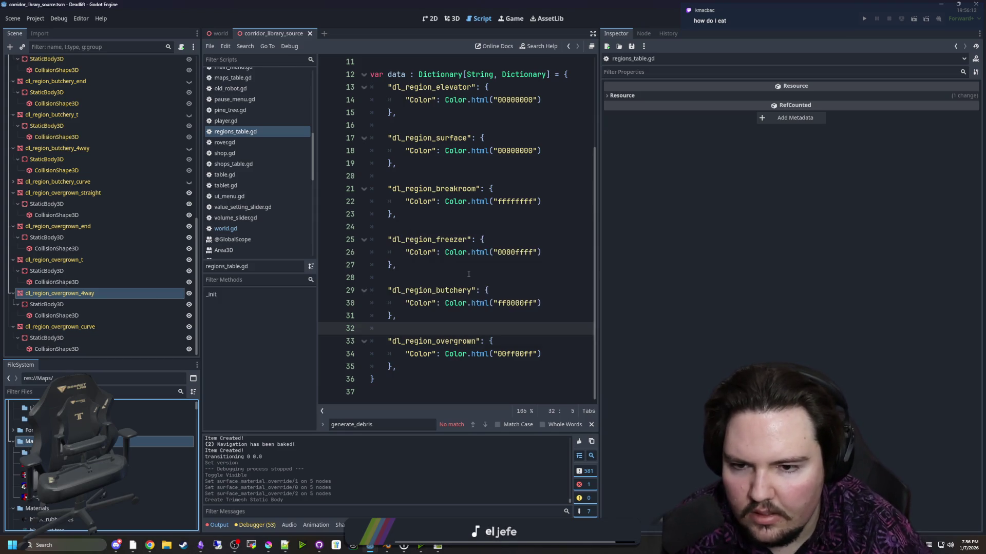
- Create a Medium folder inside Maps and start one more new folder there
right_click(42, 442)
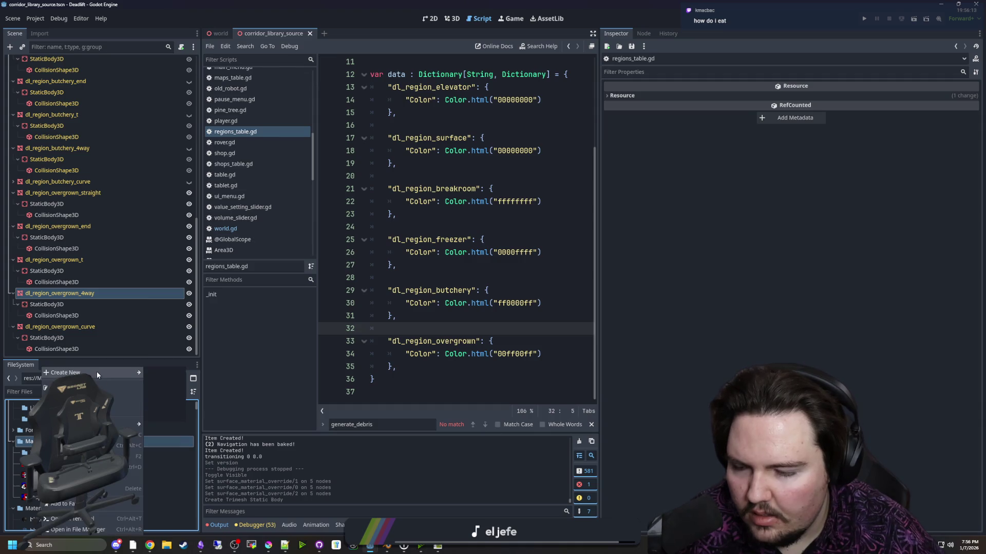
mouse_move(96, 373)
click(160, 373)
text(Medium)
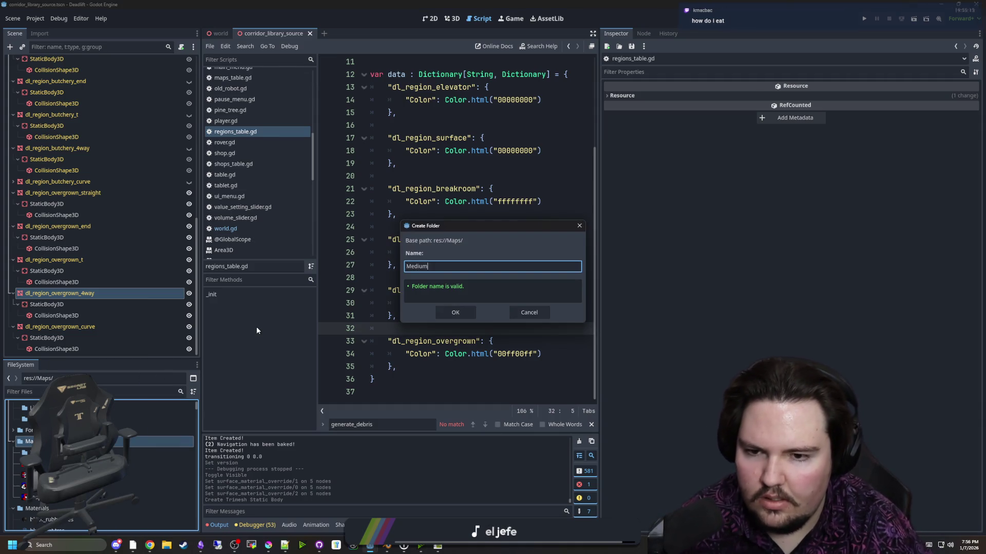
click(443, 316)
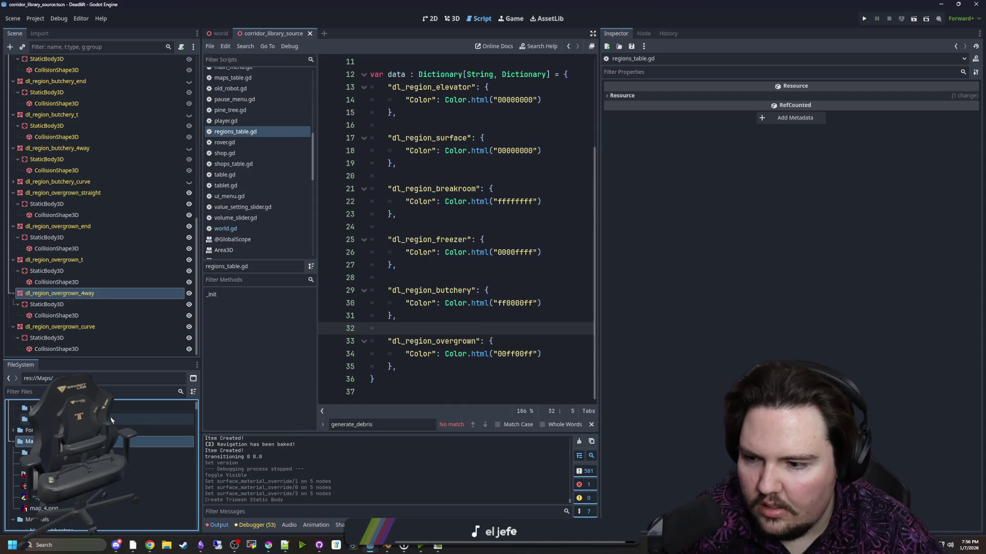
right_click(45, 442)
mouse_move(102, 374)
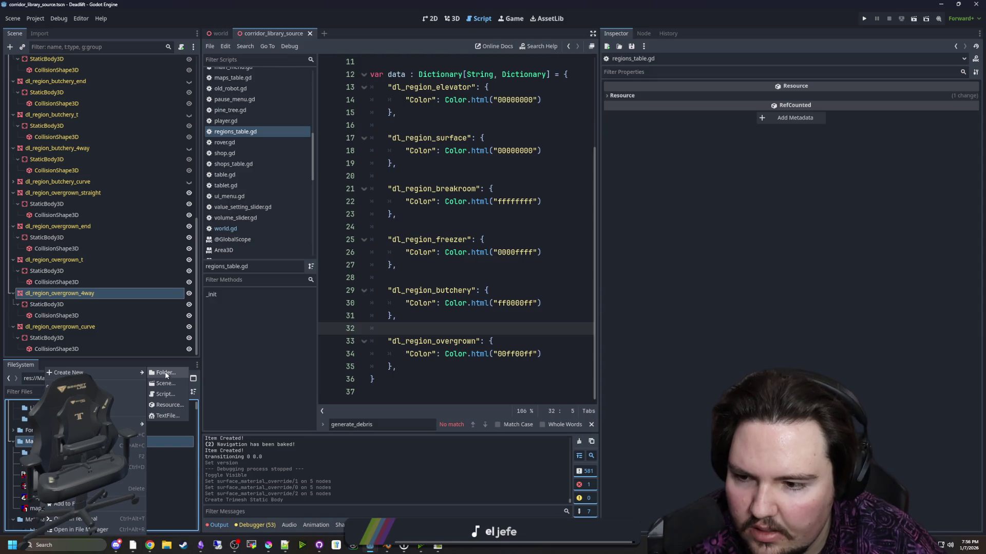
click(165, 374)
- Confirm the third folder, then preview map_3, map_4, map_1 and finally map_2
key(Return)
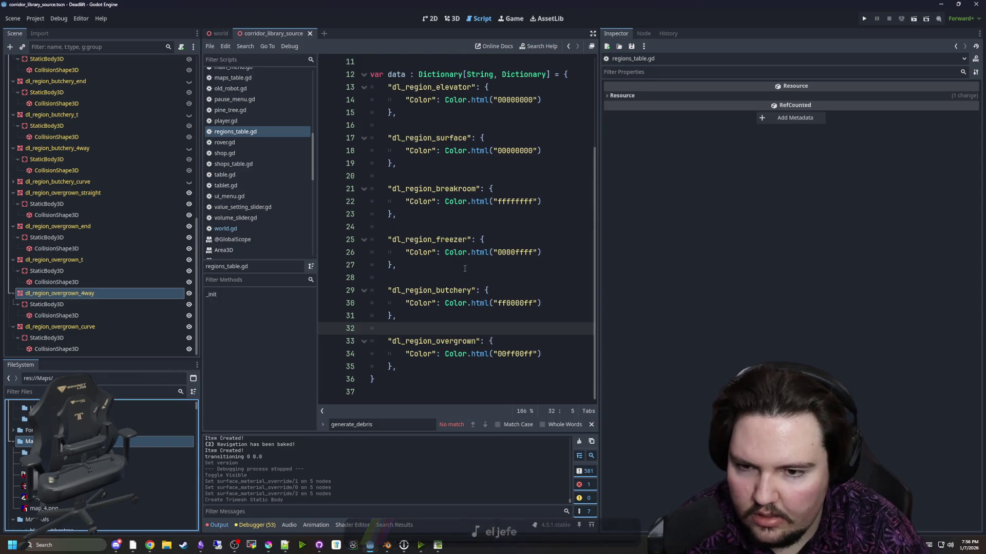
click(60, 504)
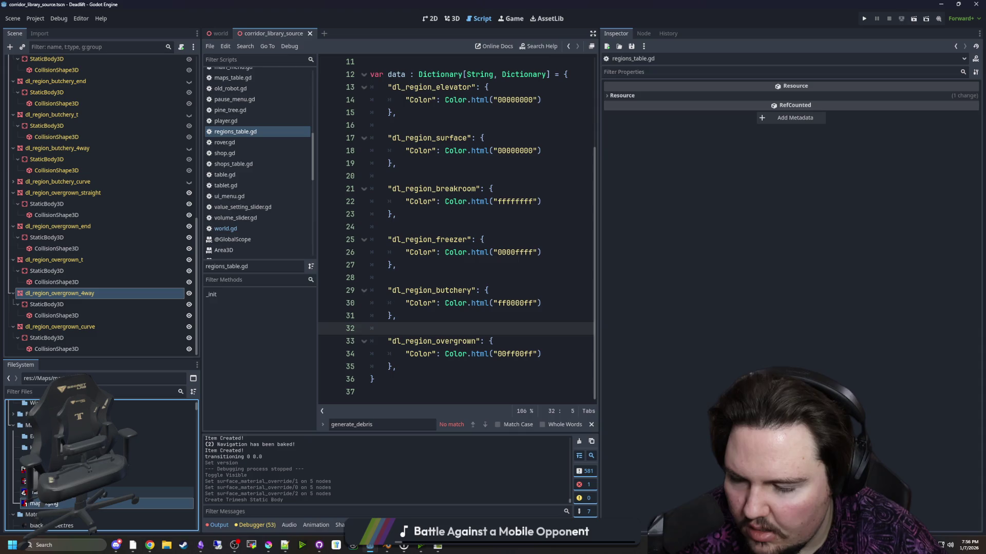
click(51, 493)
click(51, 506)
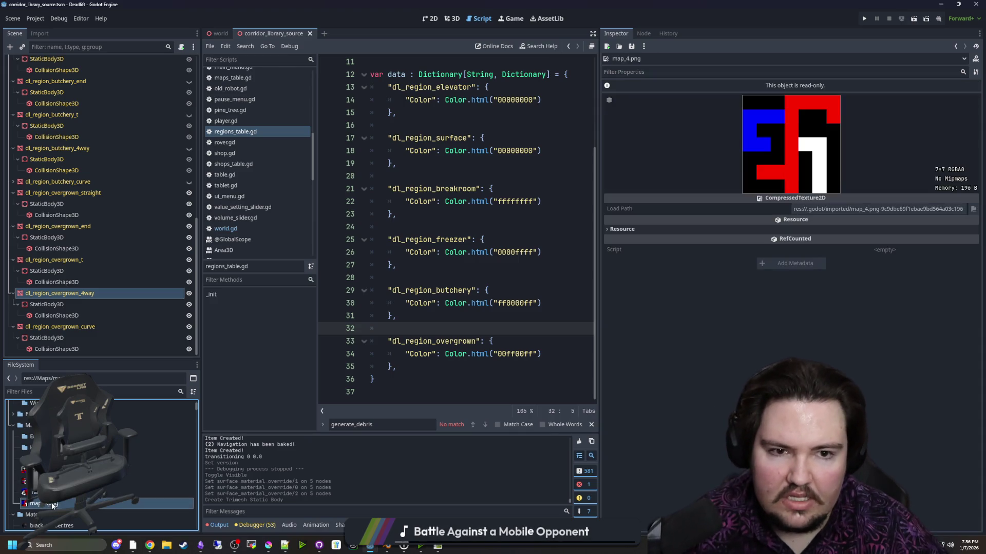
key(Up)
click(52, 505)
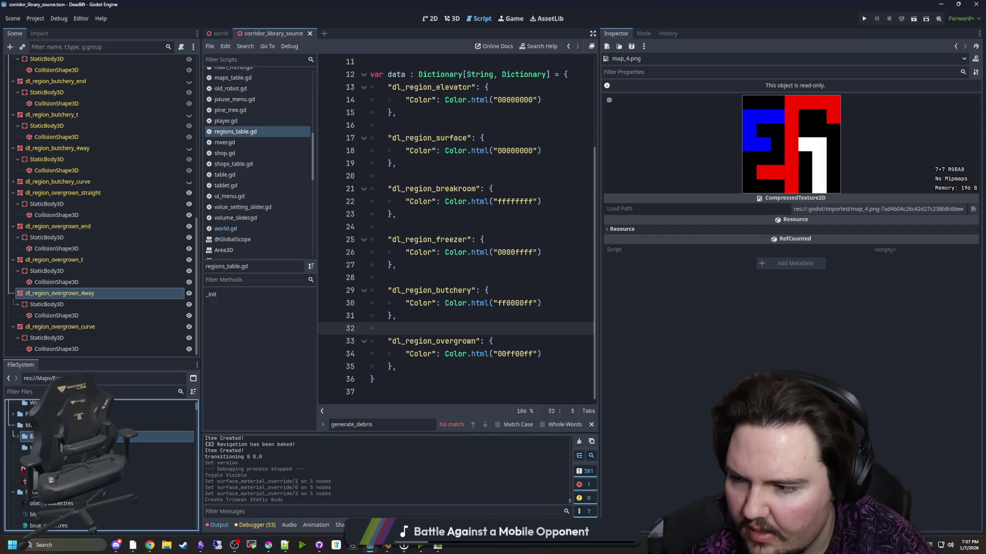
click(77, 470)
key(Down)
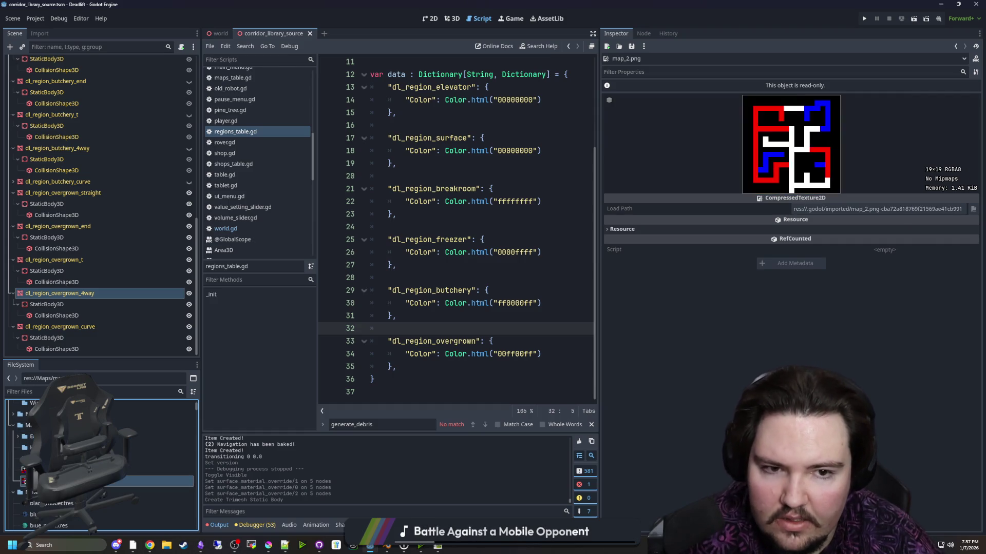
key(Up)
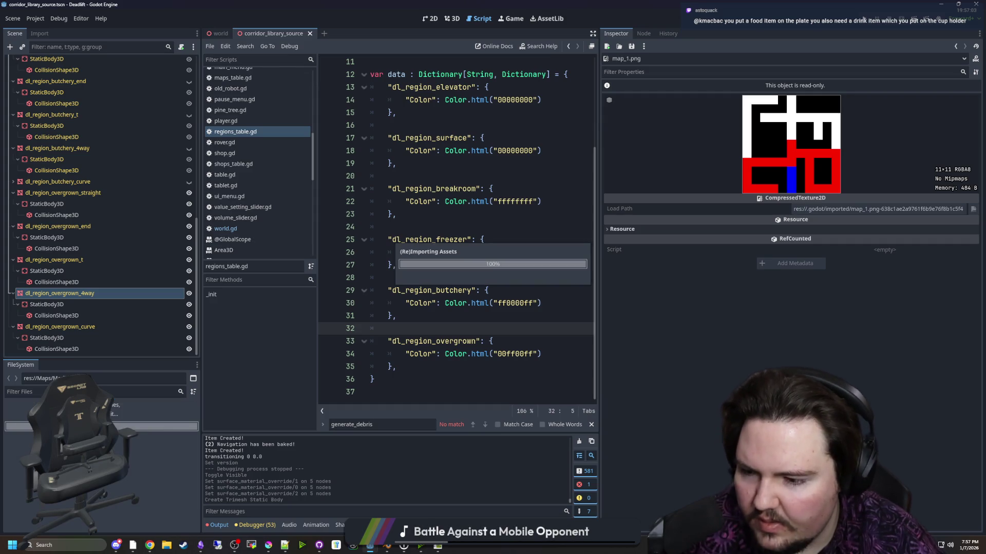
click(159, 470)
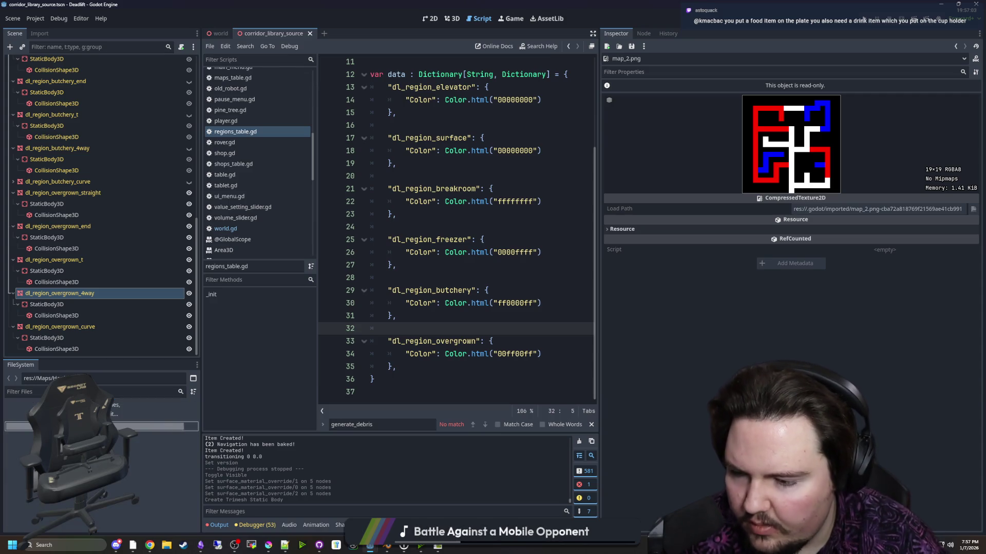
- Review the regions_table.gd entries in a wider editor, saving the script
click(432, 219)
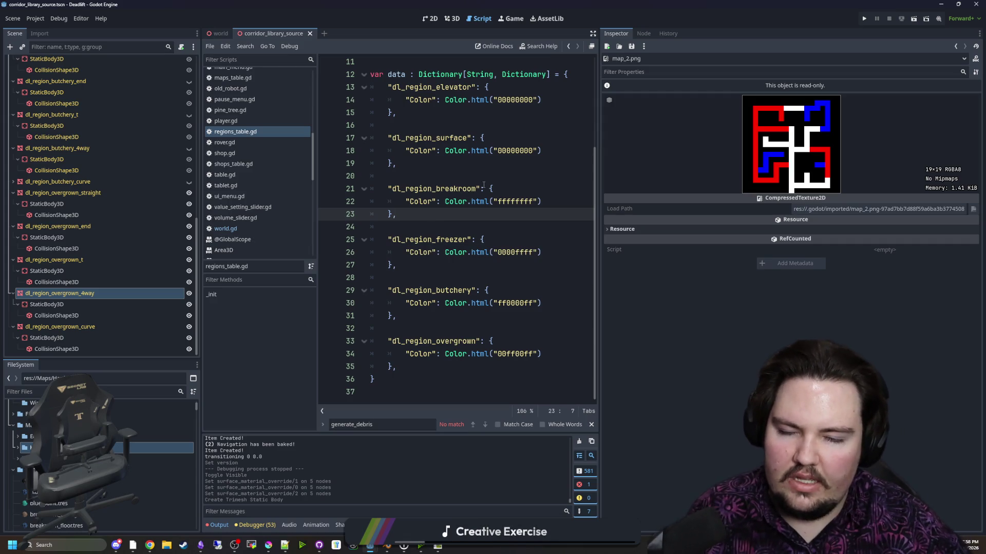
click(435, 227)
key(ctrl+s)
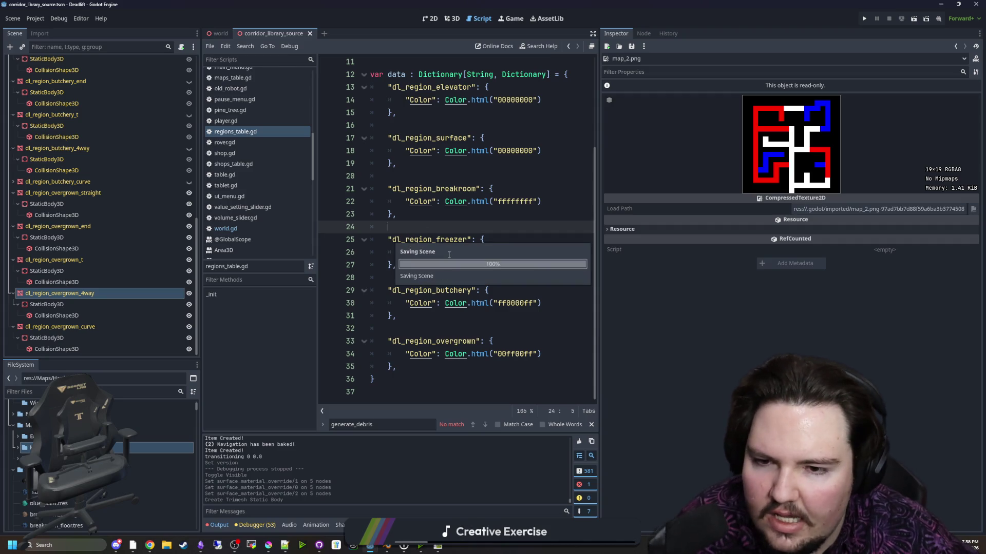
scroll(562, 250, up, 2)
scroll(561, 249, up, 2)
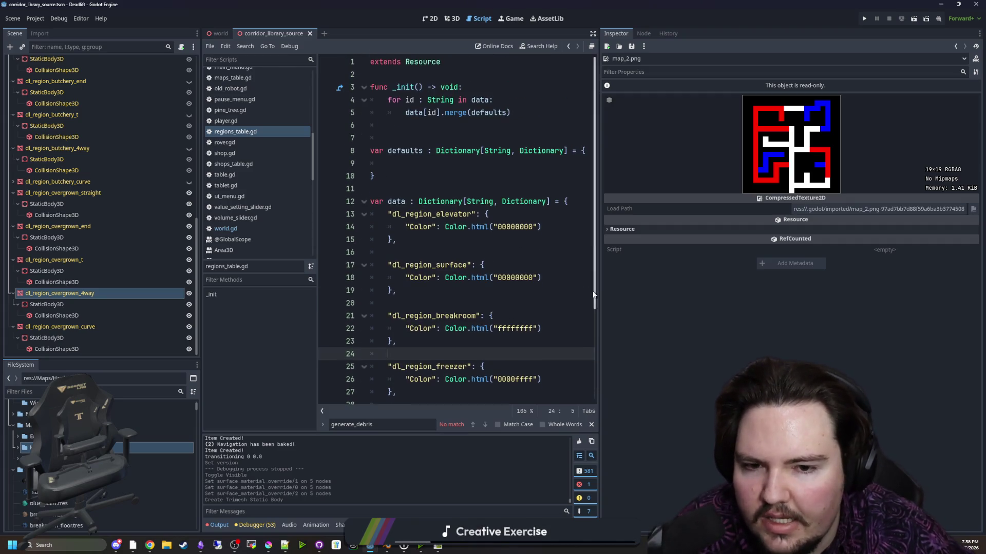
drag(599, 315, 764, 316)
scroll(462, 256, down, 4)
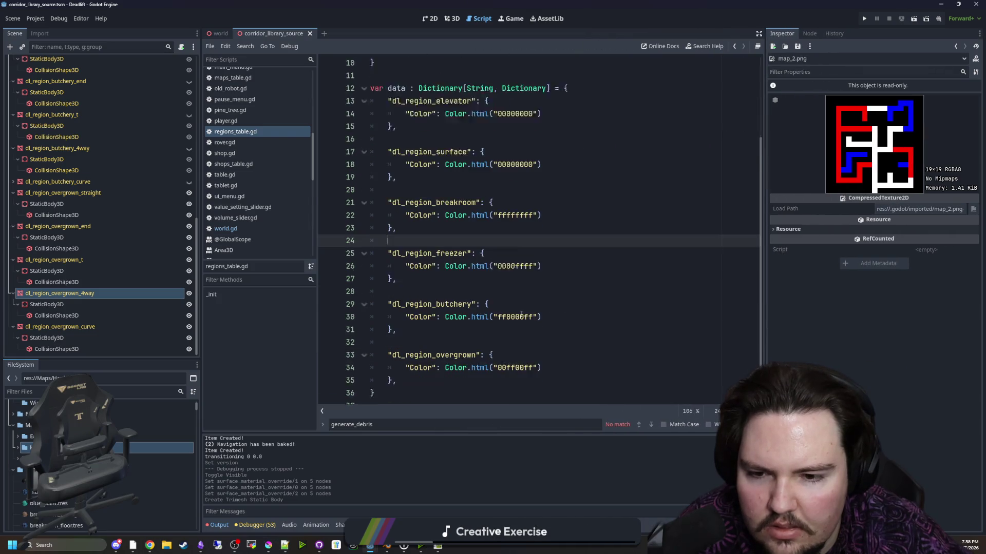
click(424, 329)
key(ctrl+s)
double_click(424, 342)
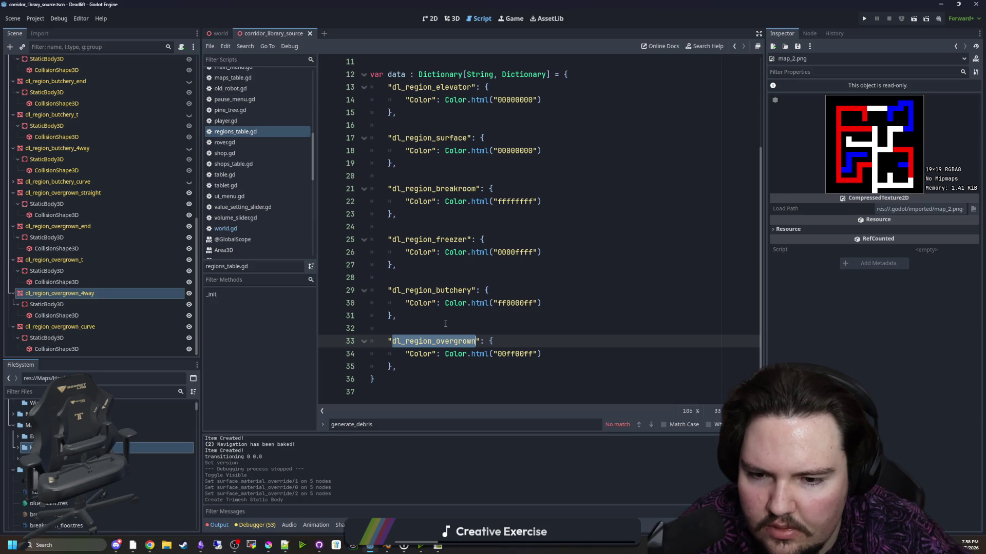
click(461, 321)
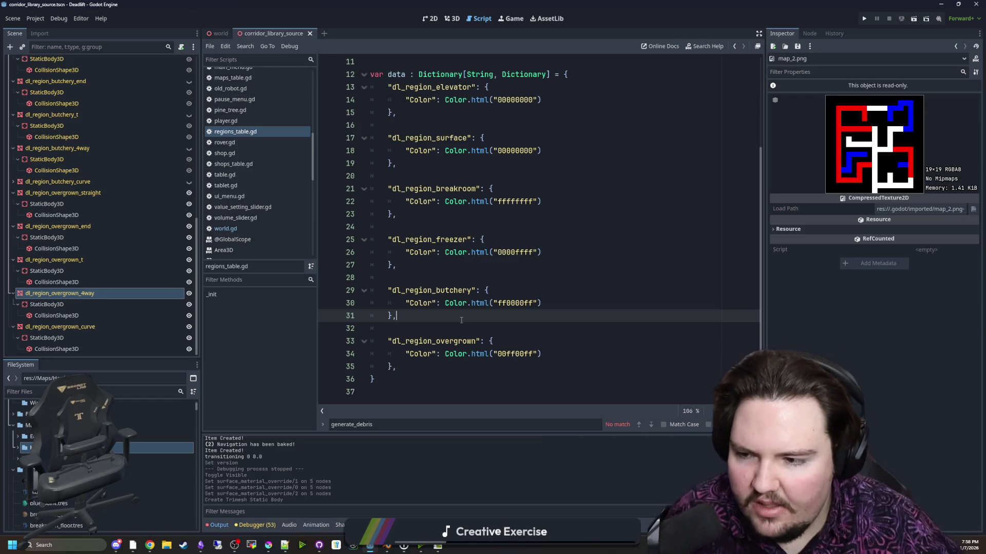
- Expand project folders and switch to world.gd at its generate_debris function
click(18, 436)
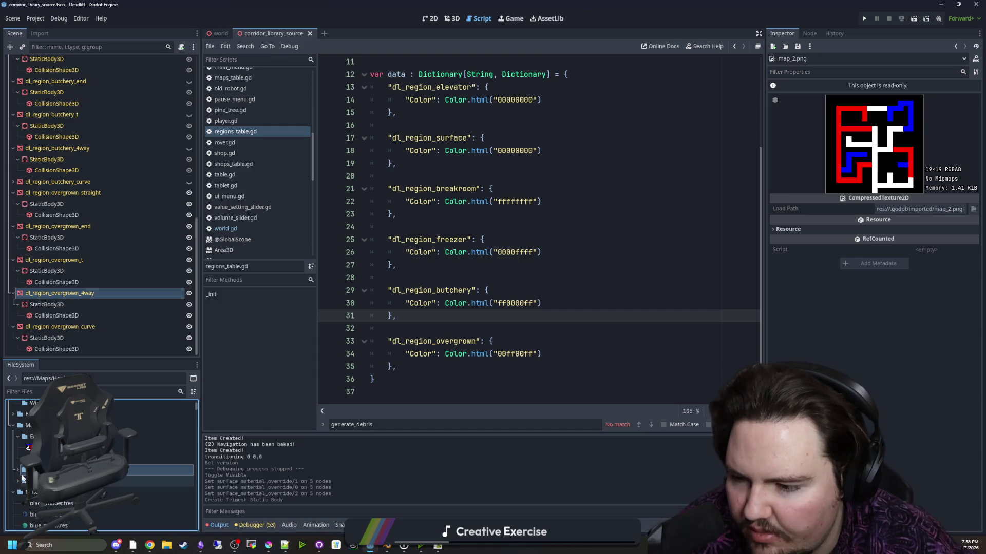
click(18, 481)
scroll(497, 319, up, 1)
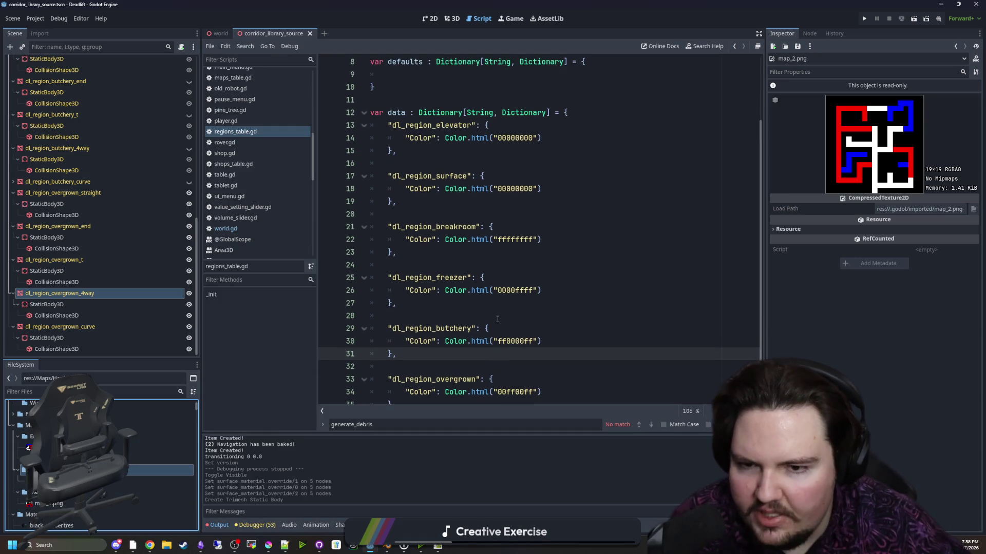
scroll(510, 311, down, 1)
mouse_move(514, 366)
mouse_down()
mouse_move(405, 144)
mouse_move(415, 119)
mouse_up()
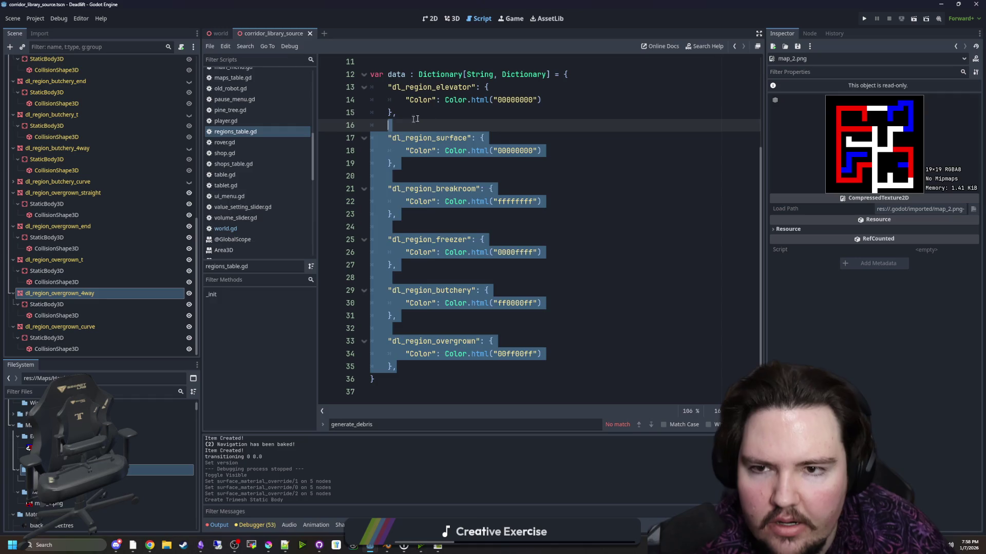
click(444, 115)
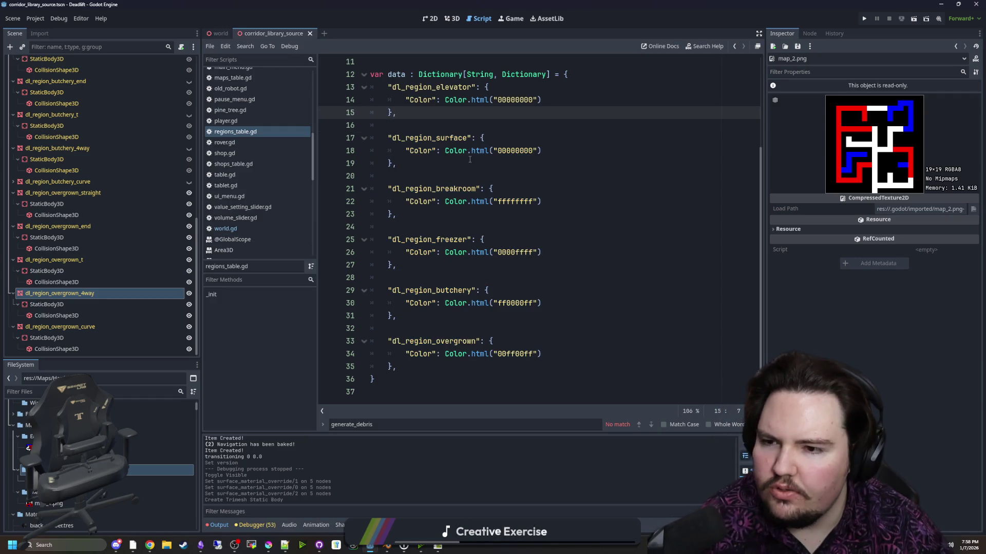
click(245, 228)
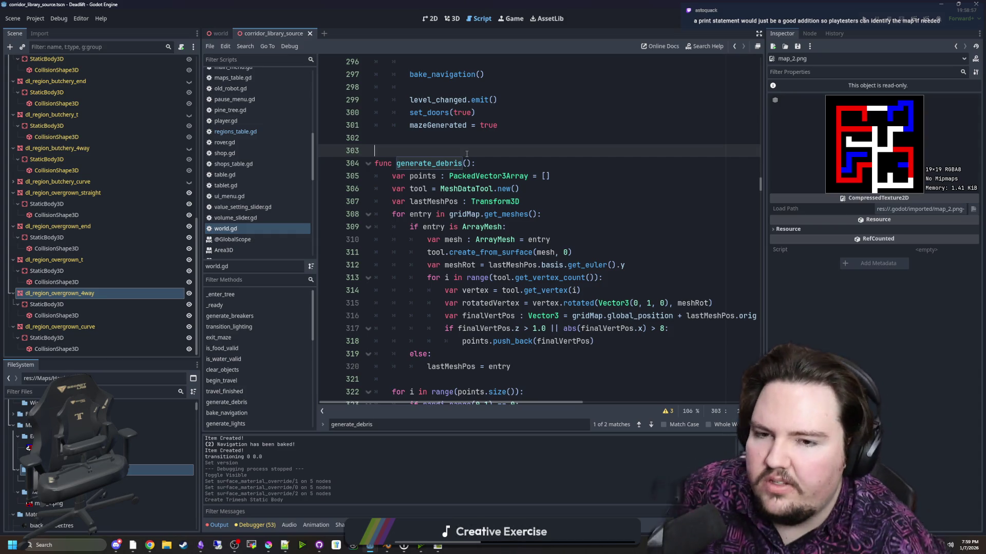
- Check where travel_finished calls generate_debris in world.gd and save the script
scroll(466, 153, up, 11)
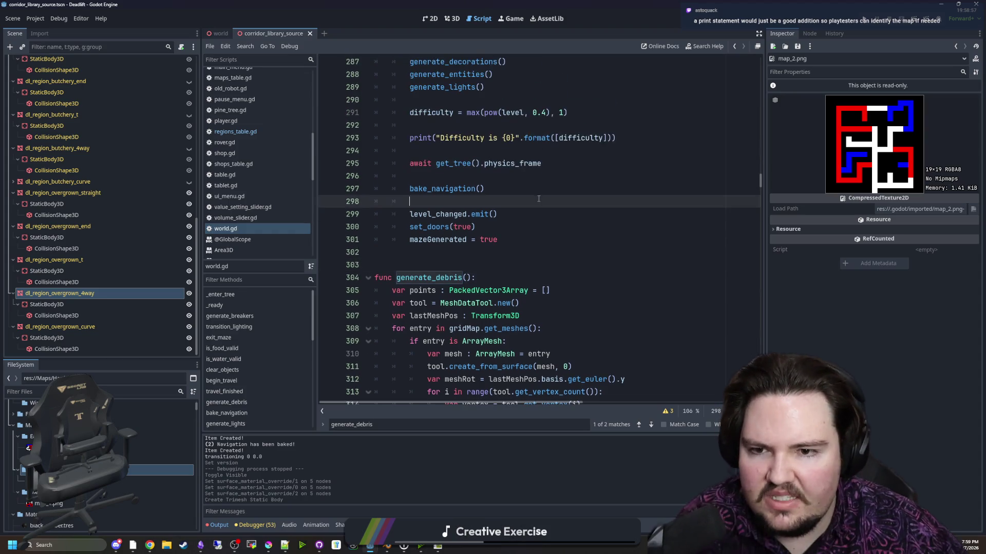
scroll(567, 237, down, 1)
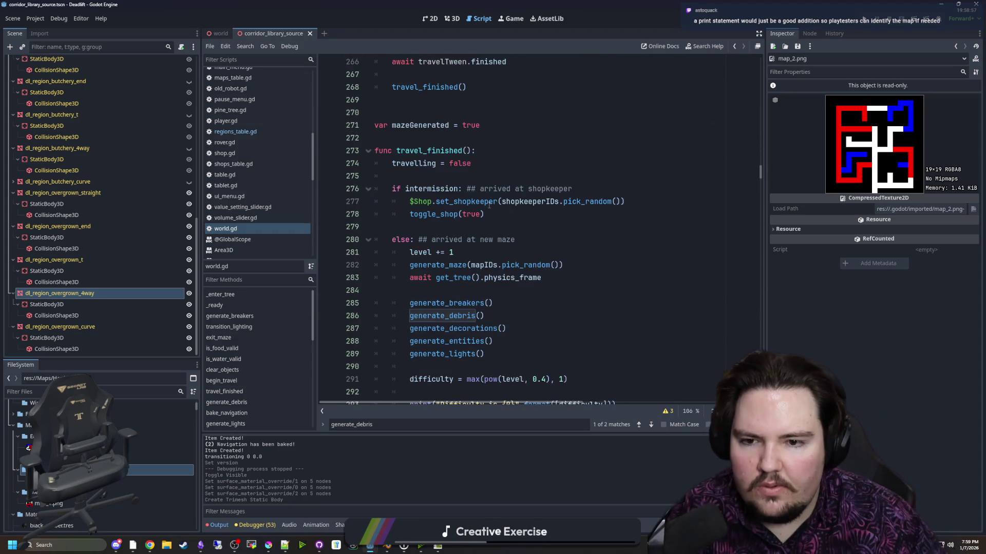
click(484, 228)
key(ctrl+s)
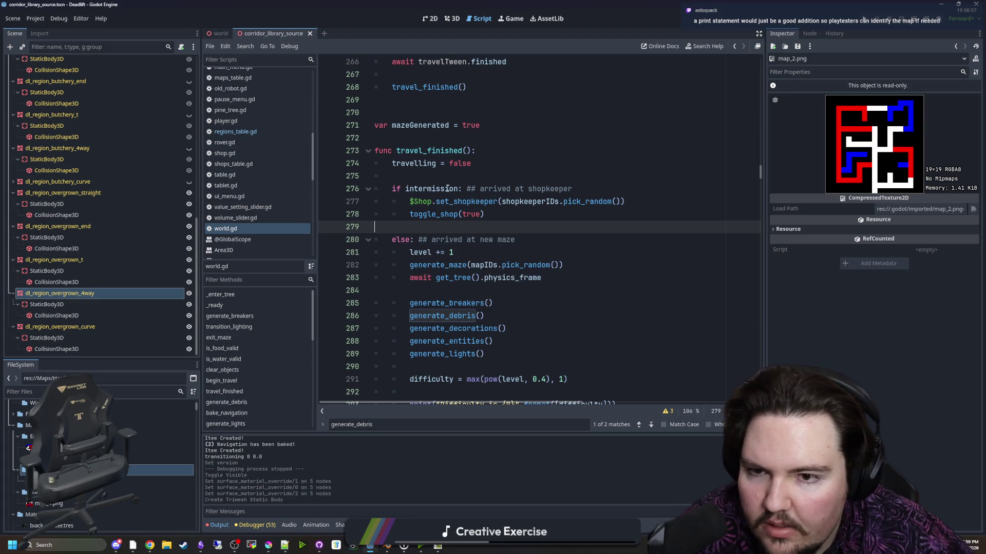
- Filter the FileSystem file list by 'map'
click(448, 177)
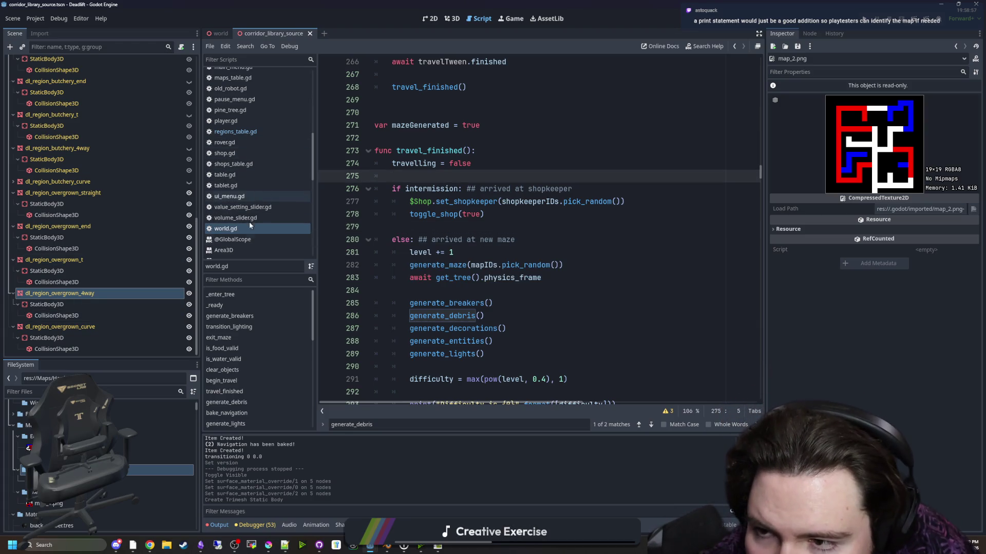
click(154, 392)
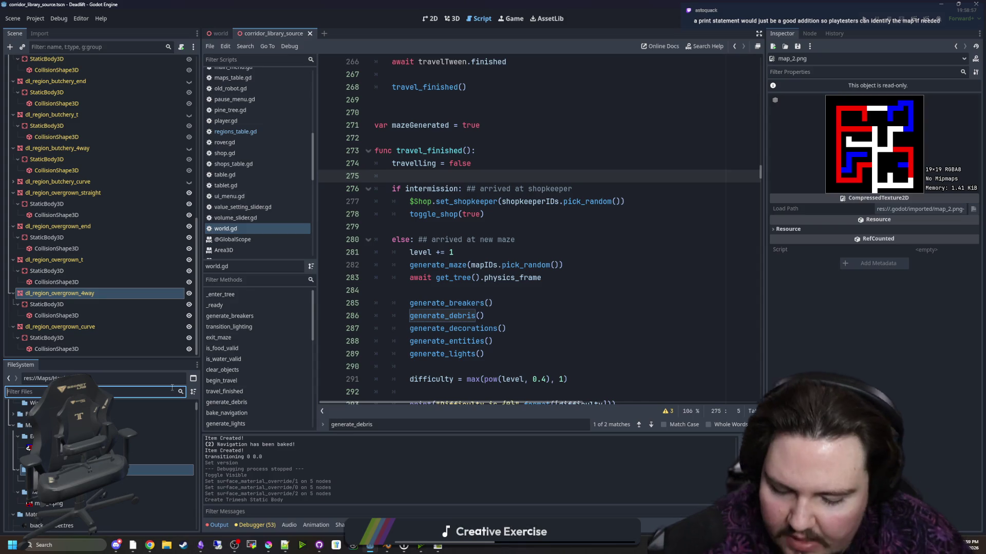
text(map)
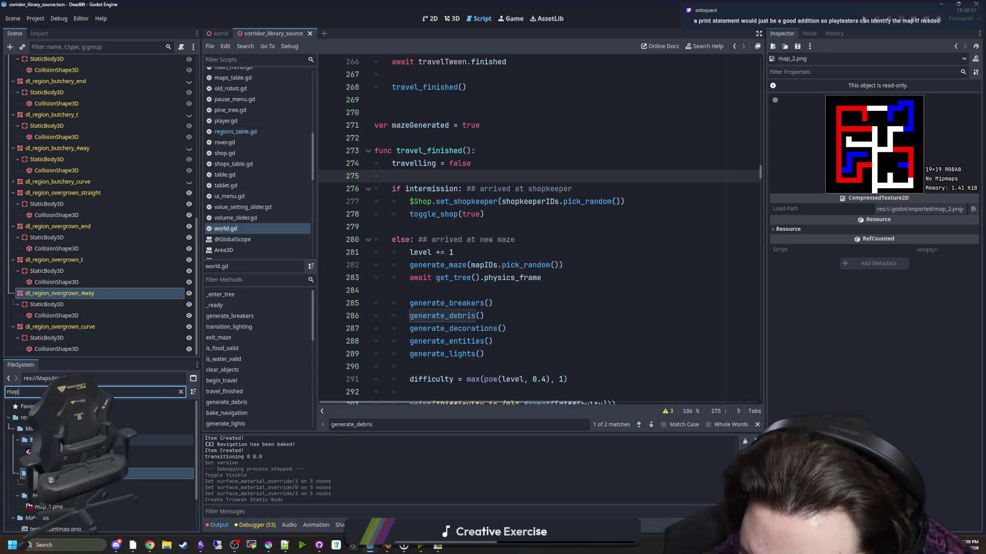
- Open maps_table.gd and locate the map preload paths
double_click(46, 510)
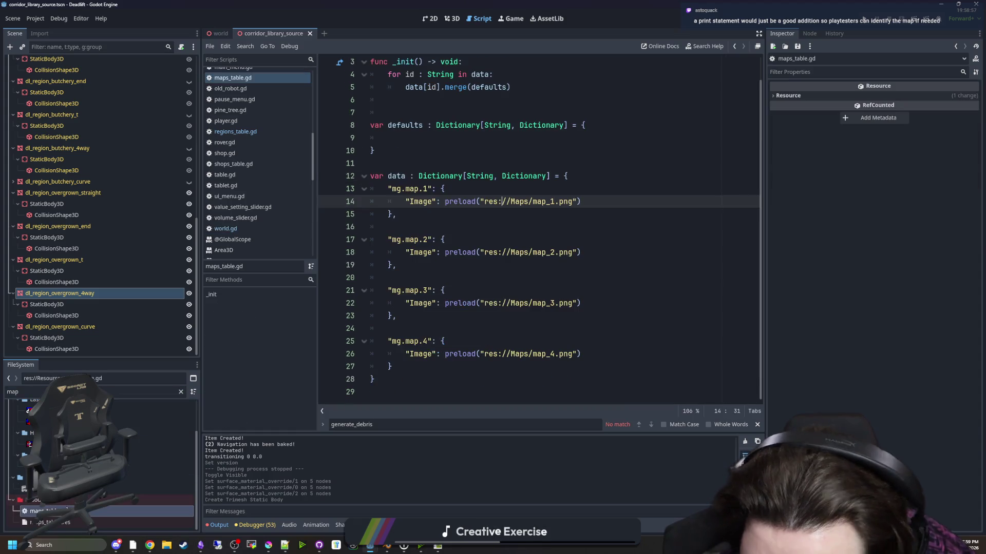
click(507, 243)
click(509, 201)
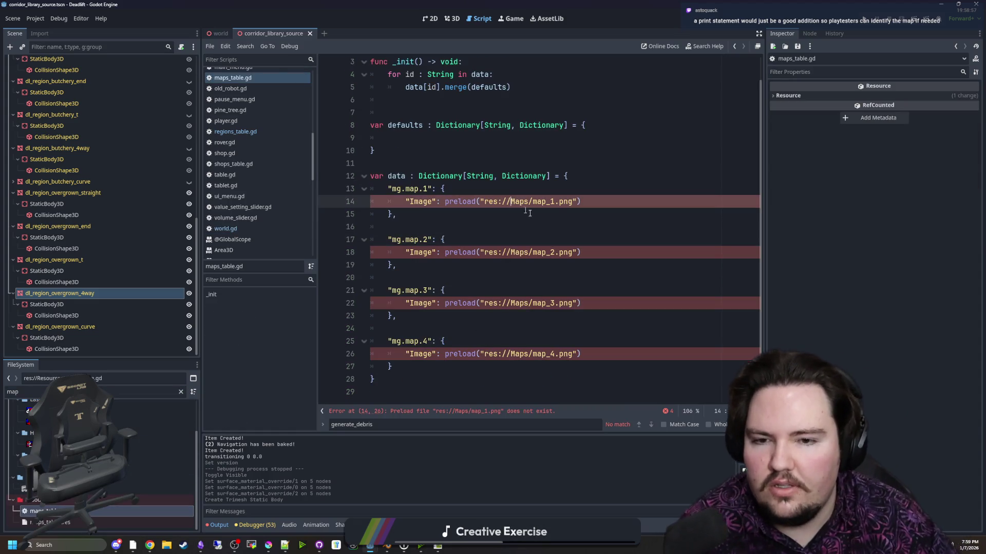
scroll(103, 457, up, 5)
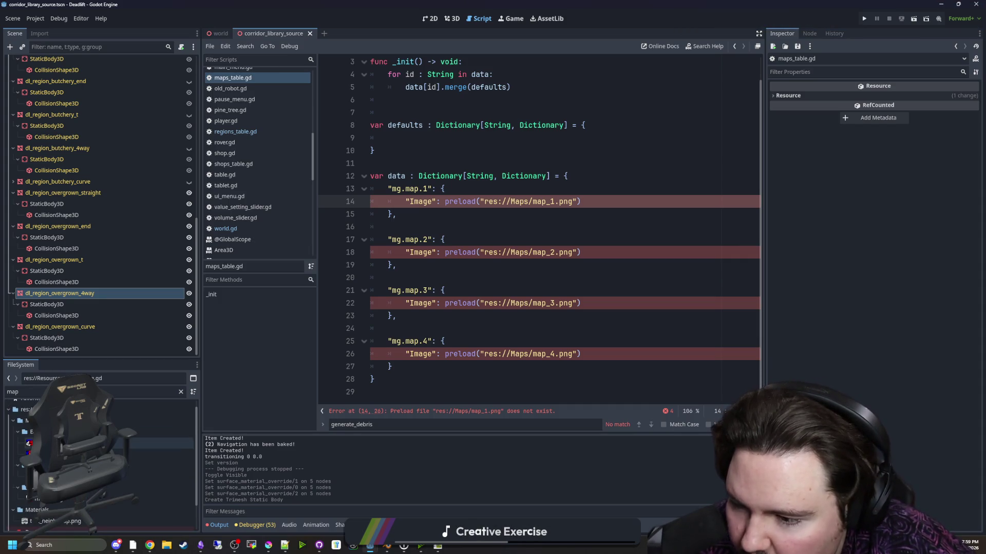
- Point the map_3 preload path into the Maps/Easy folder
click(491, 296)
key(Up)
key(Up)
click(503, 308)
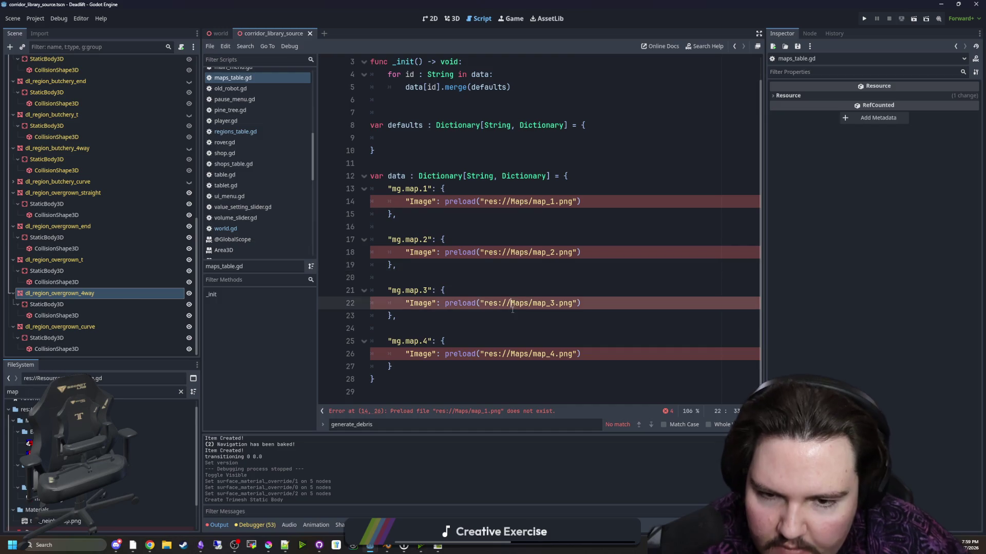
text(E)
key(BackSpace)
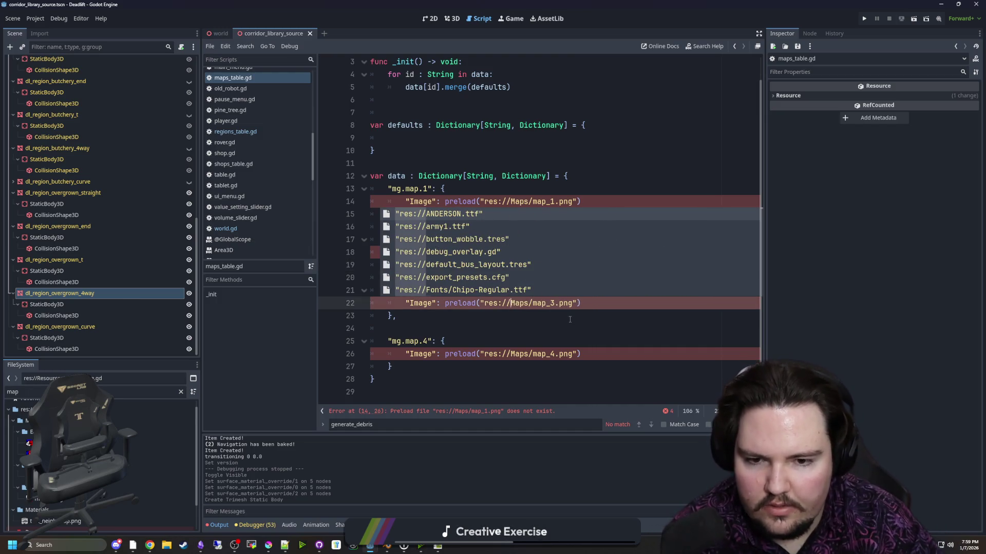
key(Right)
key(Right)
key(Right)
text(Ea)
key(BackSpace)
key(BackSpace)
text(/Easy)
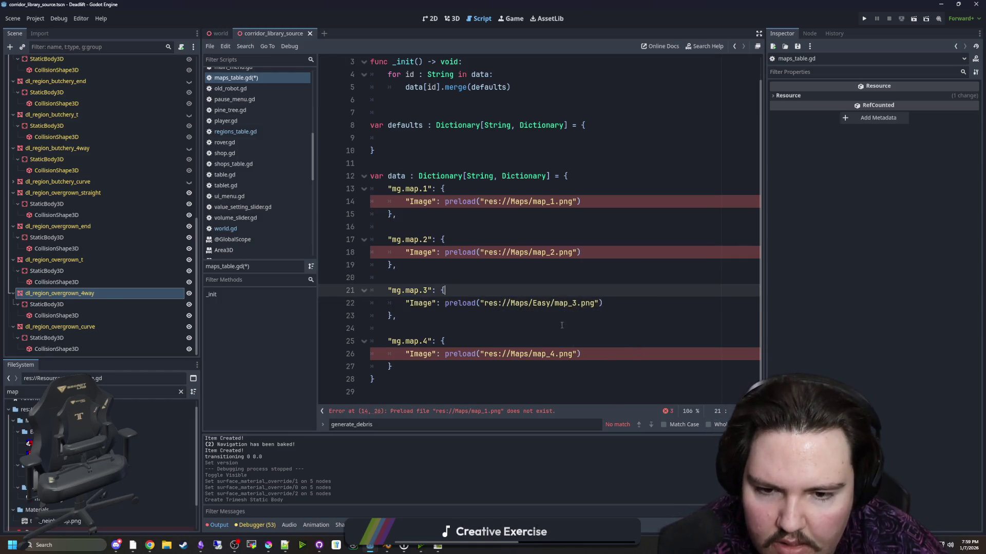
- Add the Easy/ folder to map_4's path and Hard/ to map_2's path
click(533, 354)
text(Easy/)
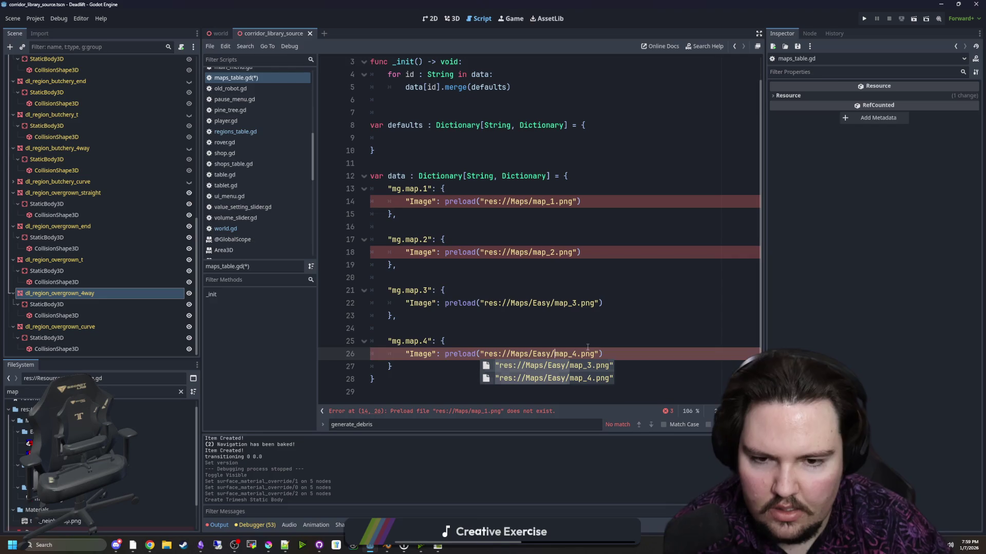
click(534, 252)
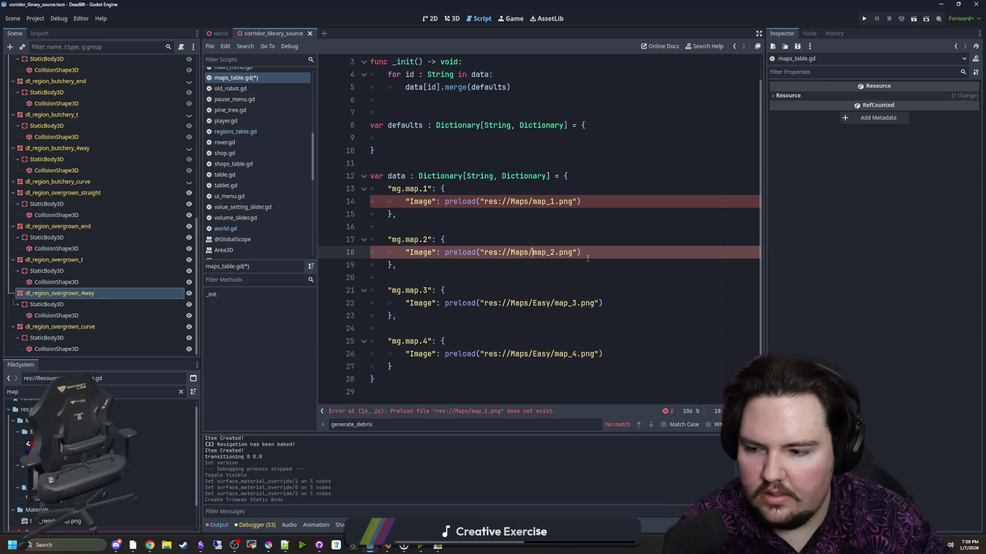
text(Hard/)
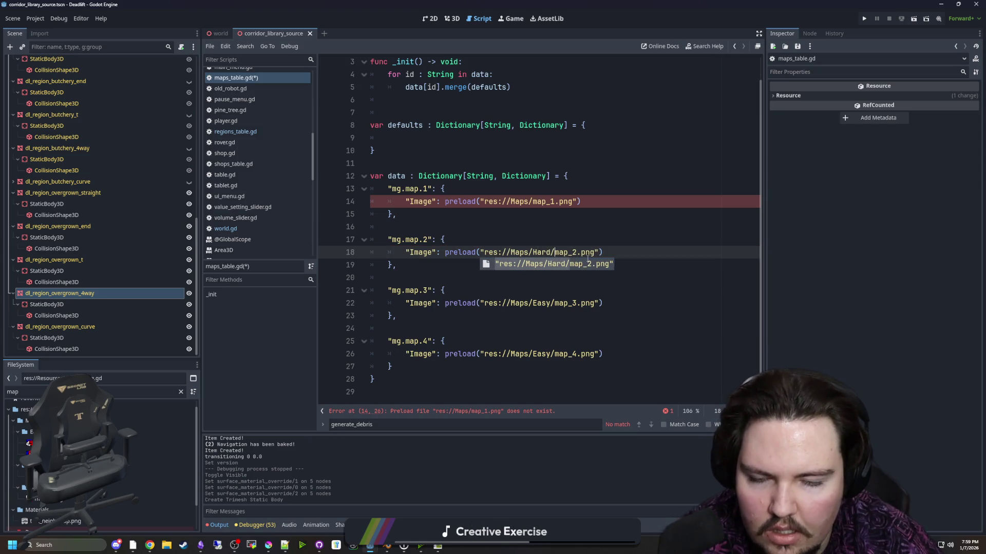
- Complete map_1's path as Maps/Medium/map_1.png and save maps_table.gd
click(533, 201)
text(Medium/)
click(460, 222)
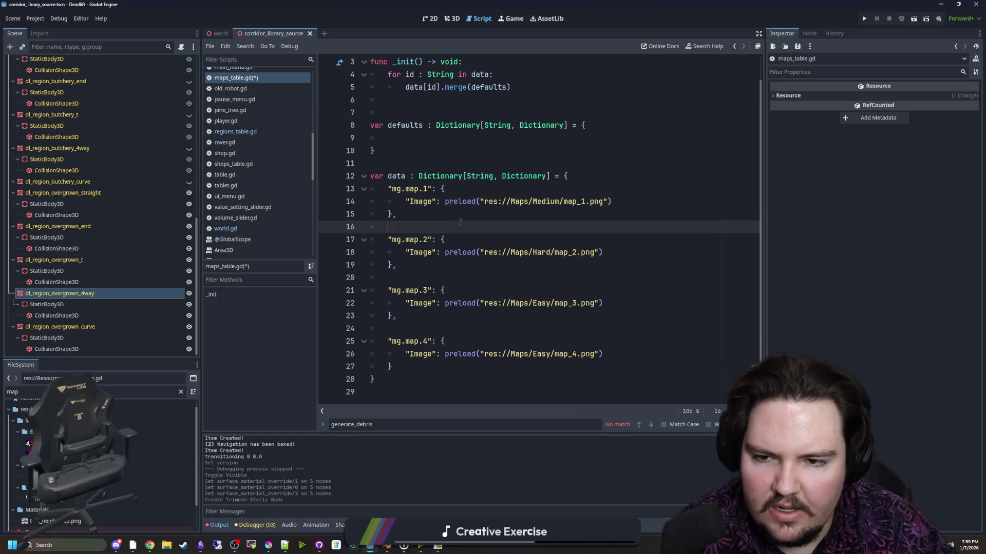
key(ctrl+s)
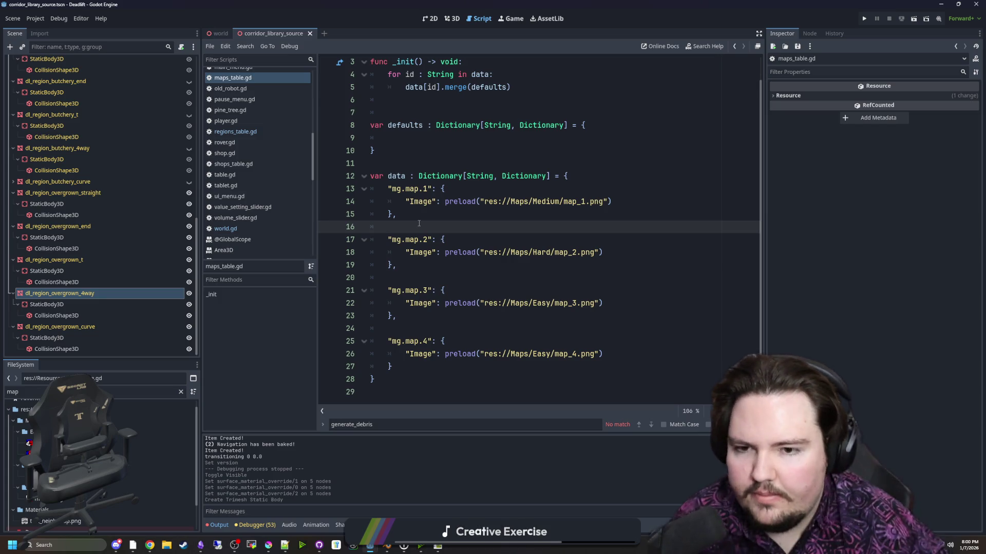
- Look at regions_table.gd, then switch back to world.gd
click(398, 265)
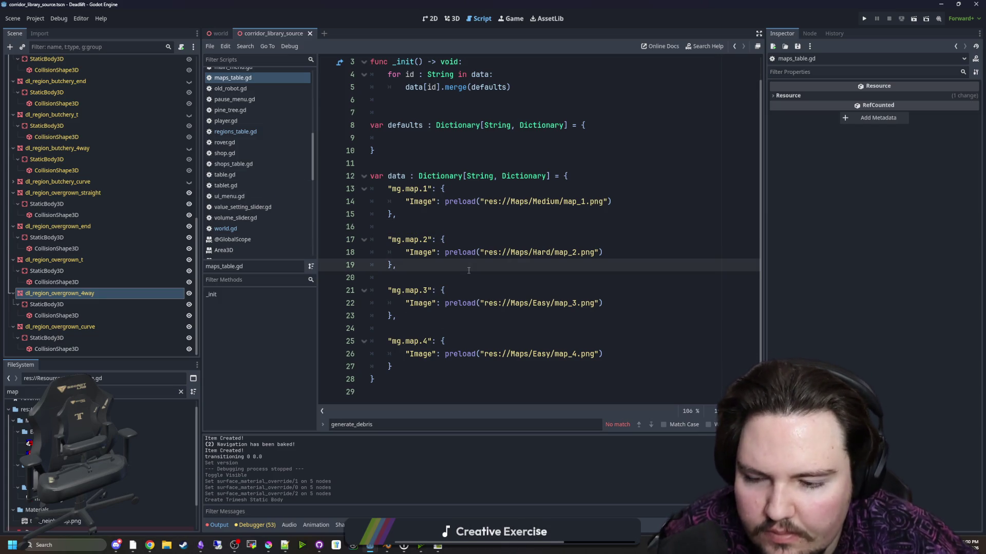
click(236, 132)
click(530, 269)
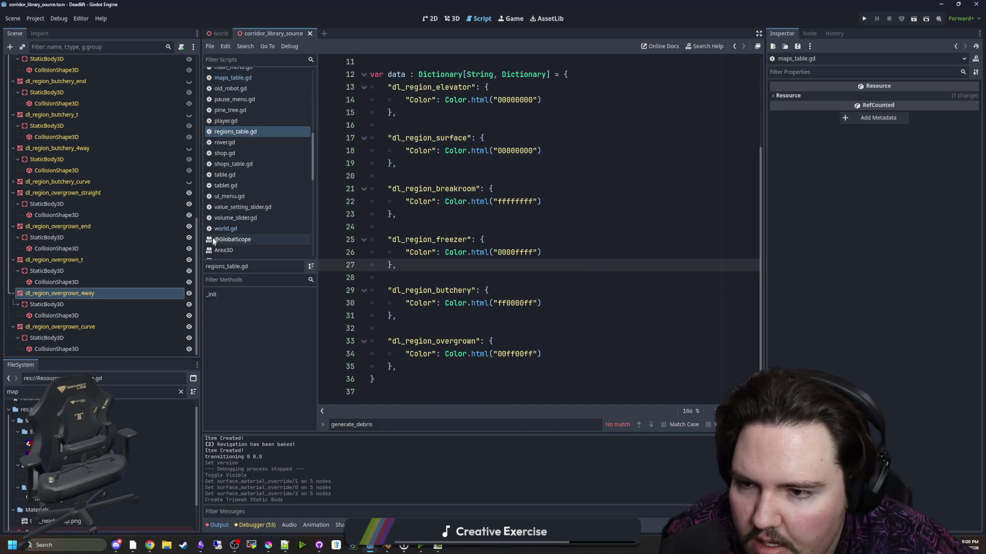
click(226, 228)
- Jump from the generate_debris call to its function definition in world.gd
click(467, 231)
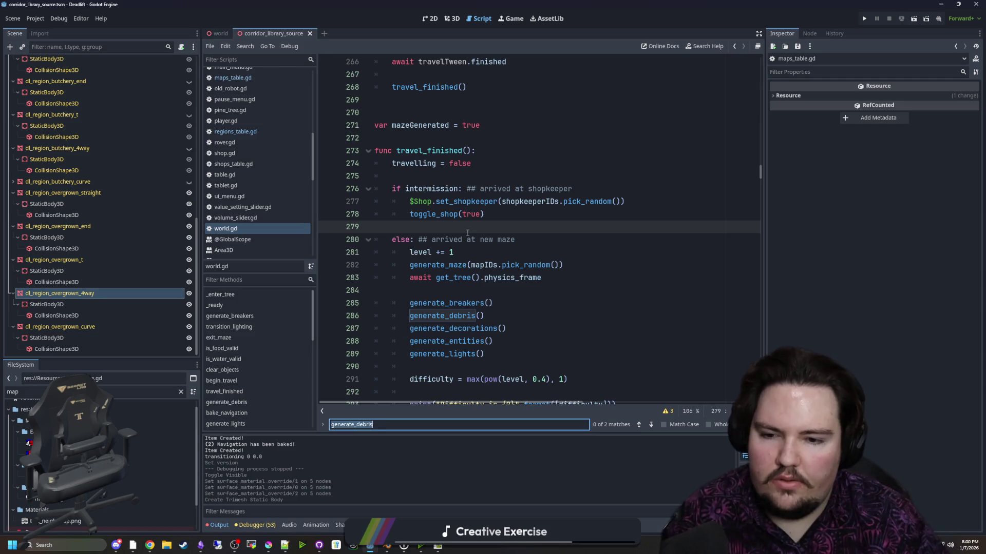
scroll(442, 272, right, 3)
click(417, 303)
ctrl+click(390, 316)
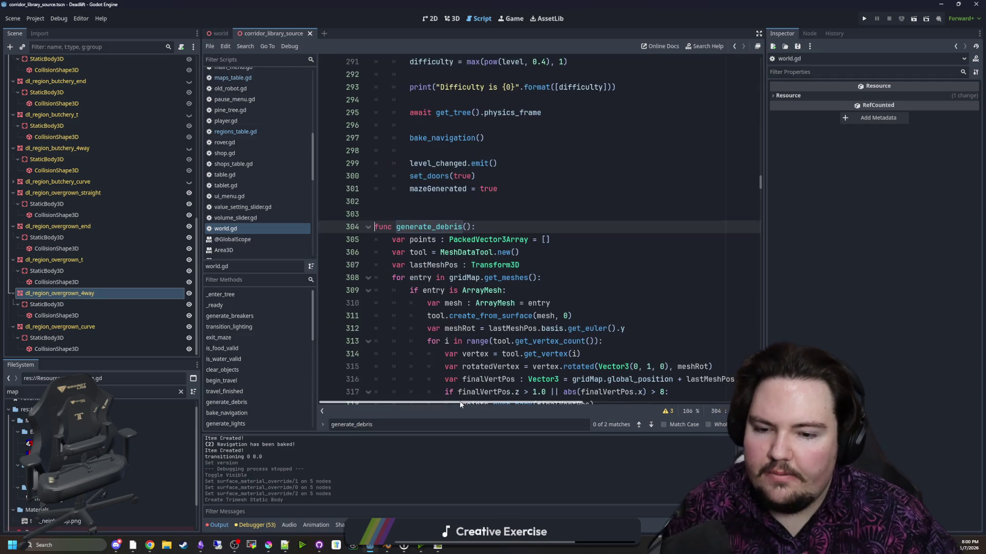
scroll(584, 349, down, 2)
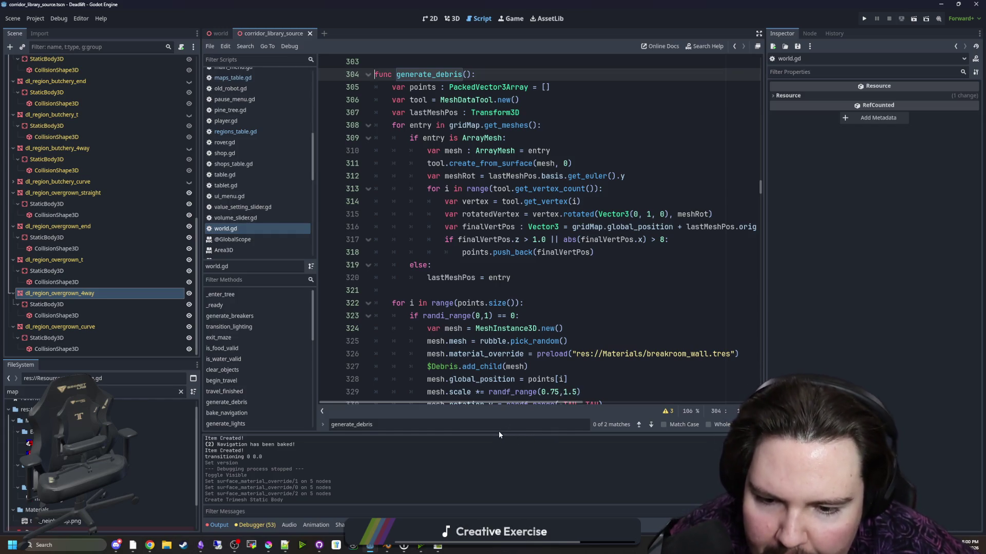
scroll(758, 247, up, 1)
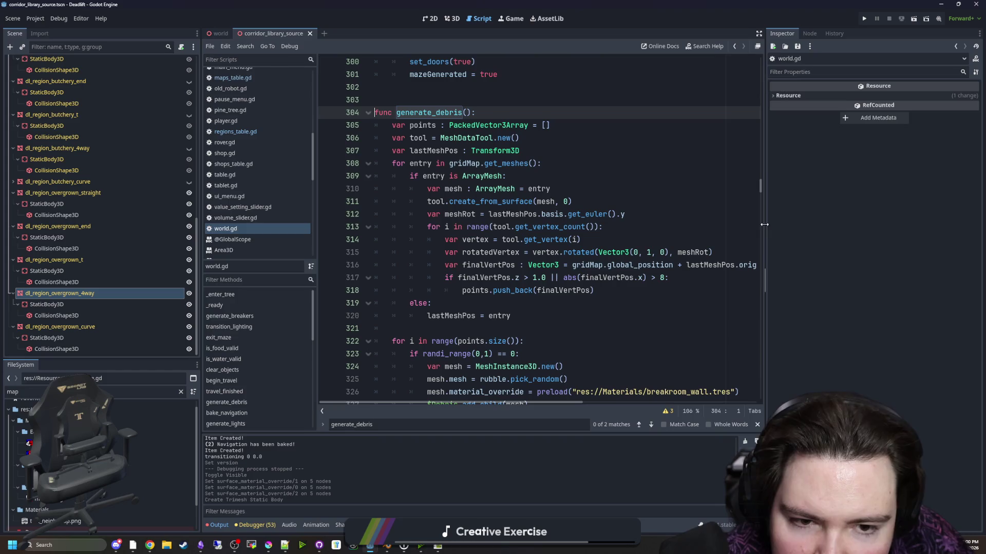
- Widen the code area, read the create_from_surface docs, and return to world.gd
drag(764, 225, 898, 225)
click(567, 176)
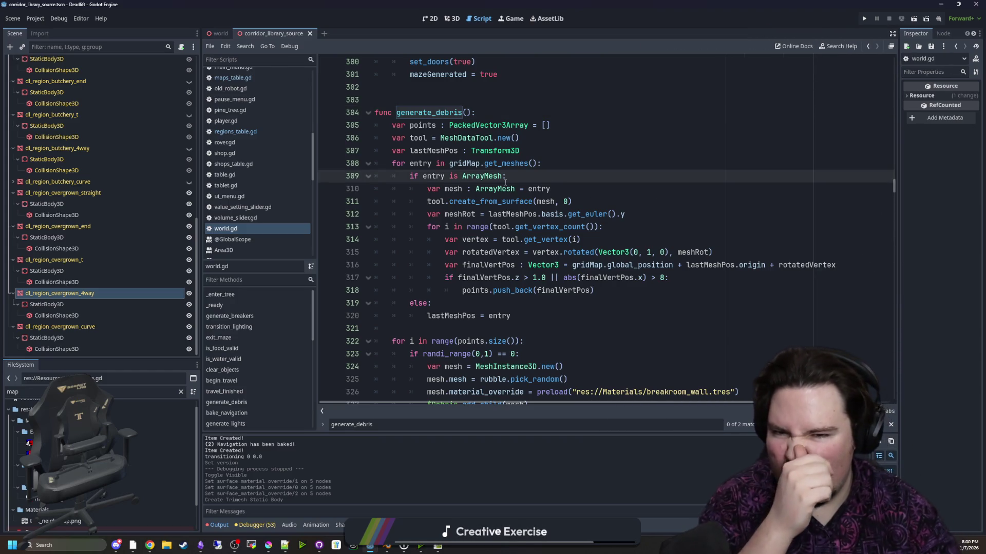
ctrl+click(508, 203)
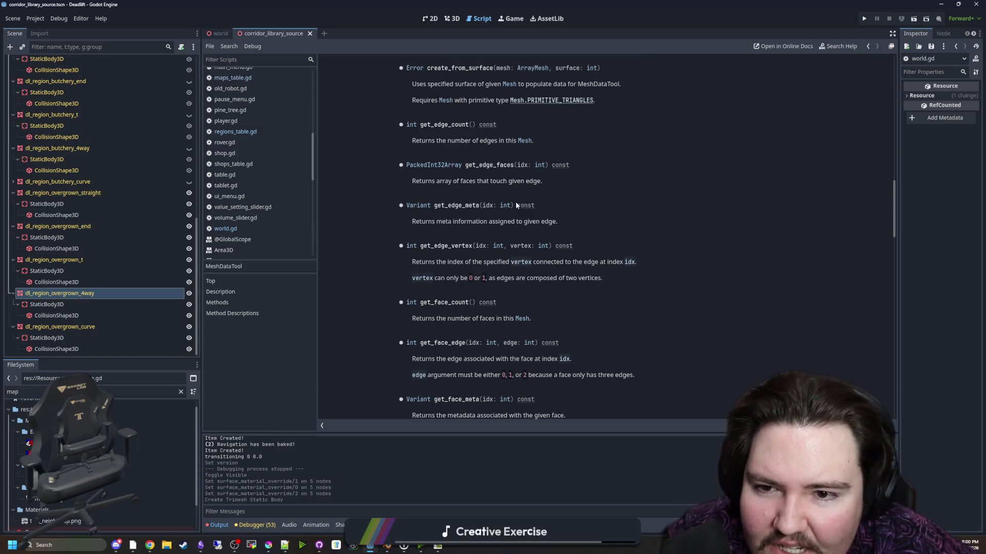
scroll(516, 202, up, 8)
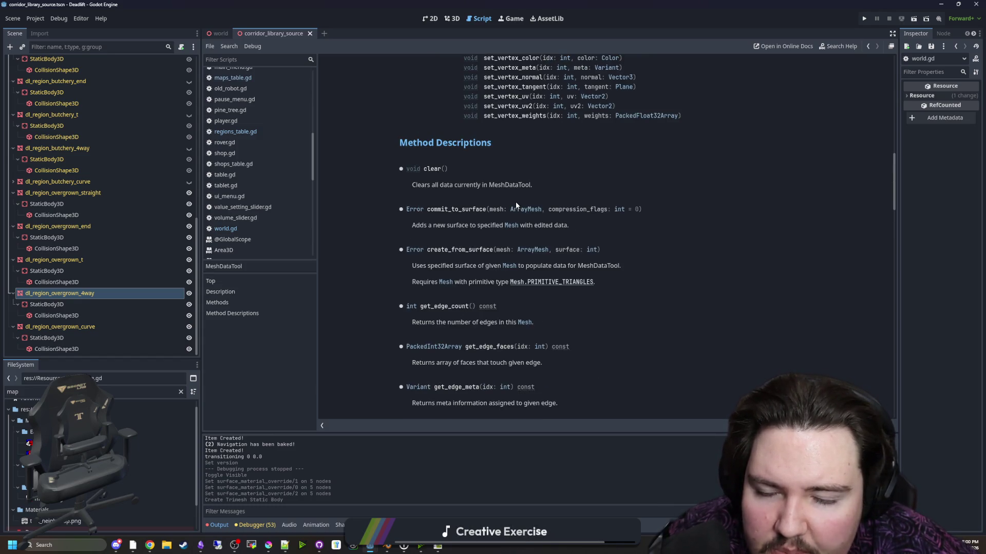
scroll(512, 199, down, 3)
key(alt+Left)
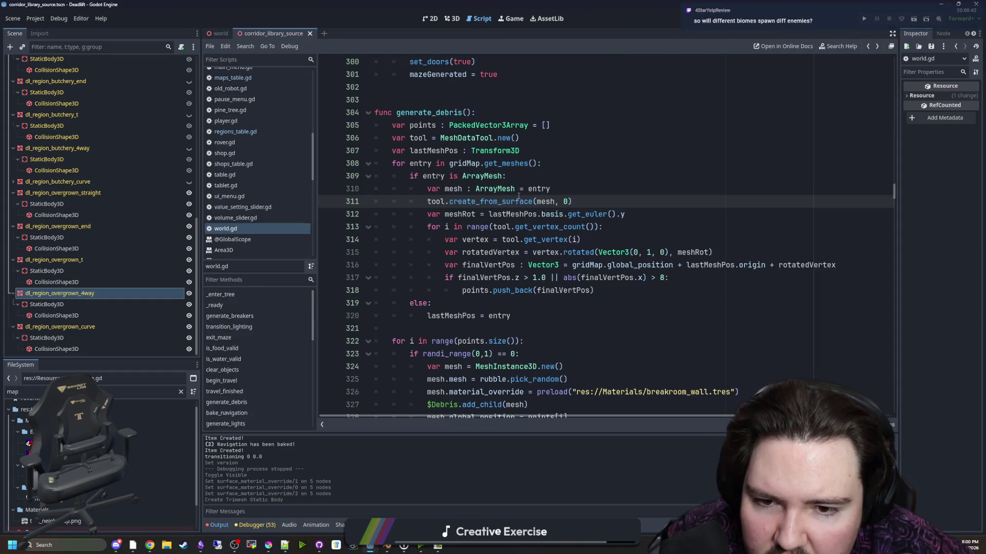
- Insert a blank line after the lastMeshPos declaration in generate_debris
click(574, 189)
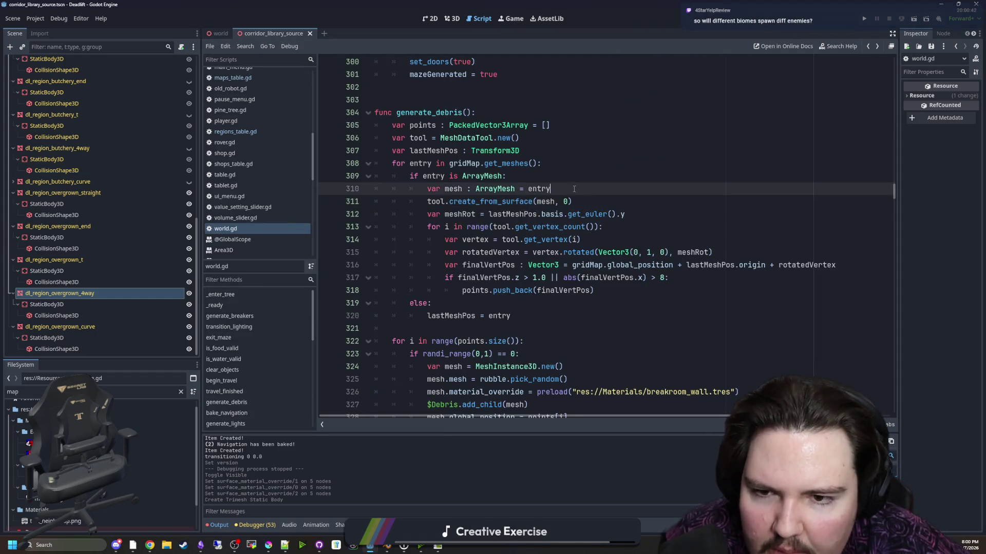
click(578, 199)
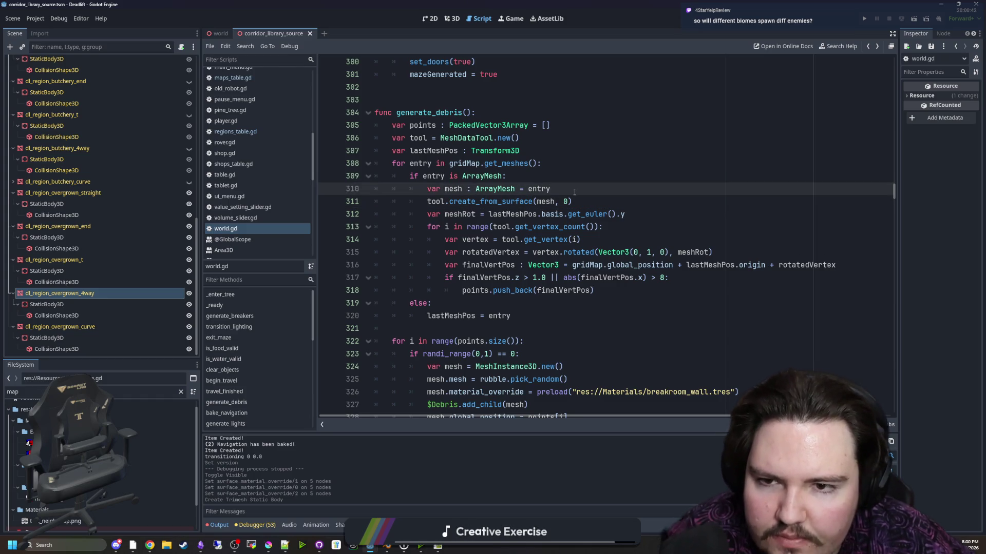
click(532, 155)
key(Return)
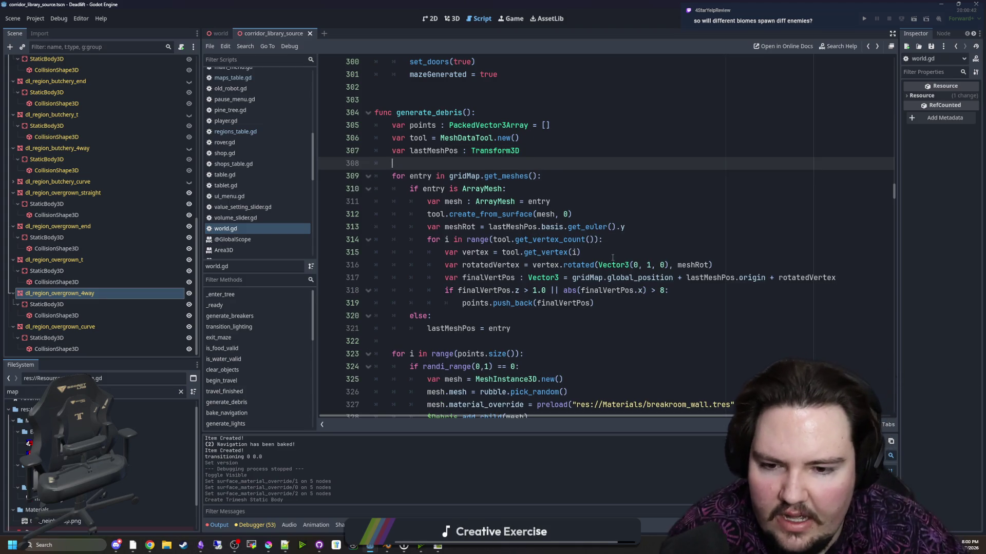
- Scroll through generate_debris to review the vertex rotation and offset code
scroll(613, 258, down, 3)
scroll(577, 276, down, 1)
scroll(616, 283, up, 1)
scroll(728, 303, up, 1)
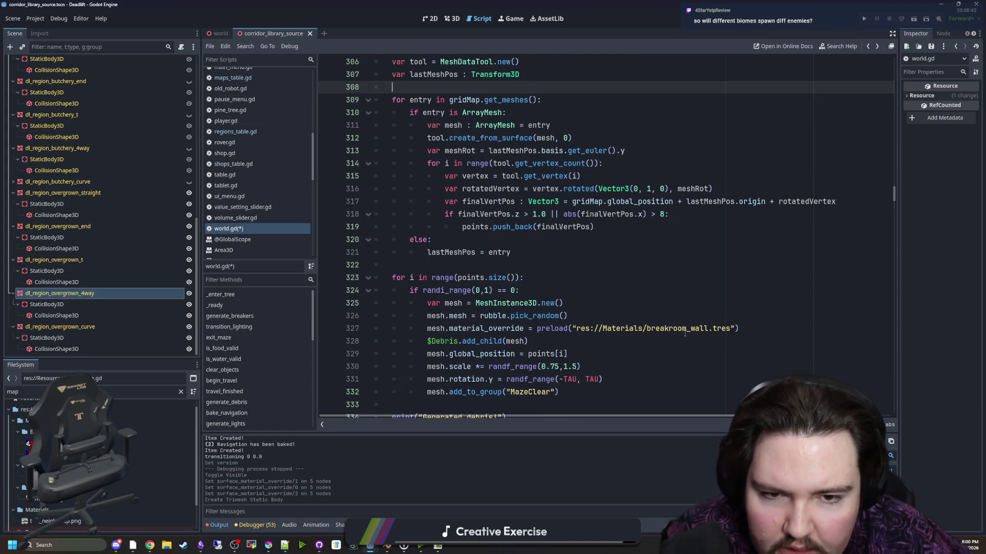
scroll(614, 313, up, 1)
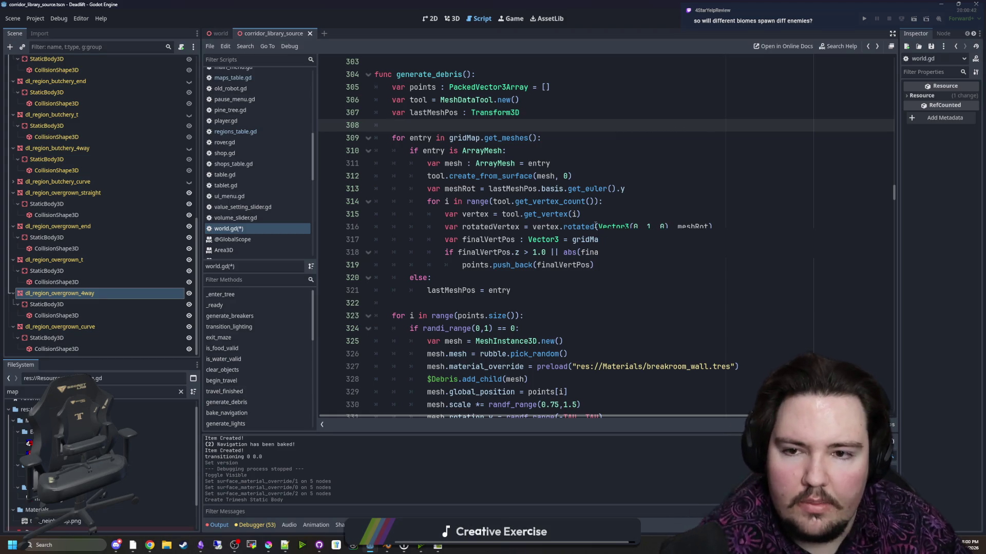
scroll(509, 210, down, 1)
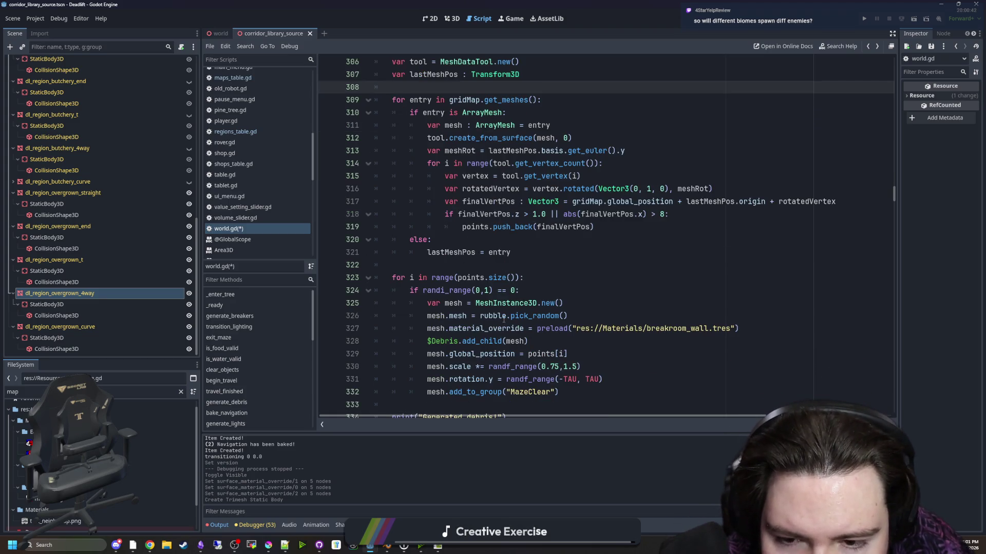
scroll(502, 320, up, 3)
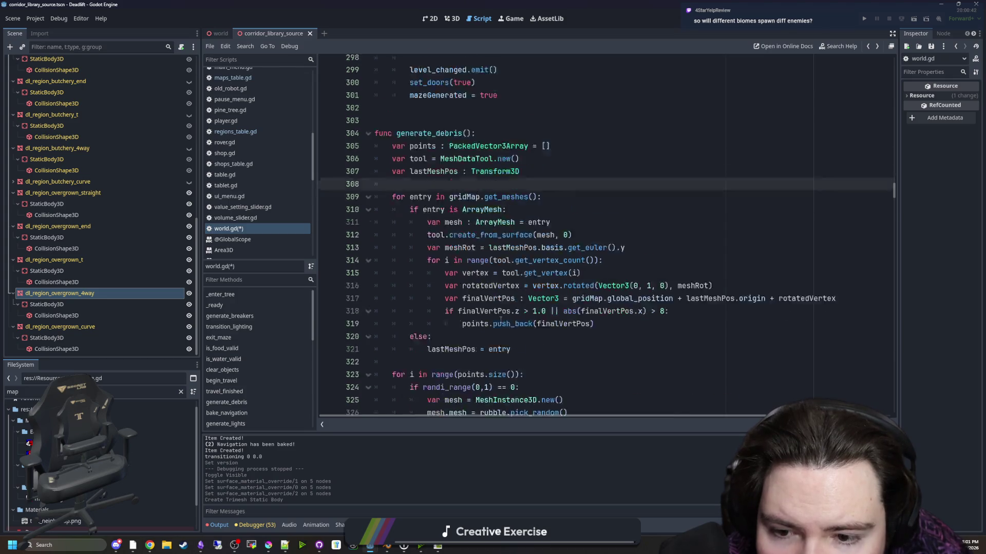
scroll(500, 319, down, 5)
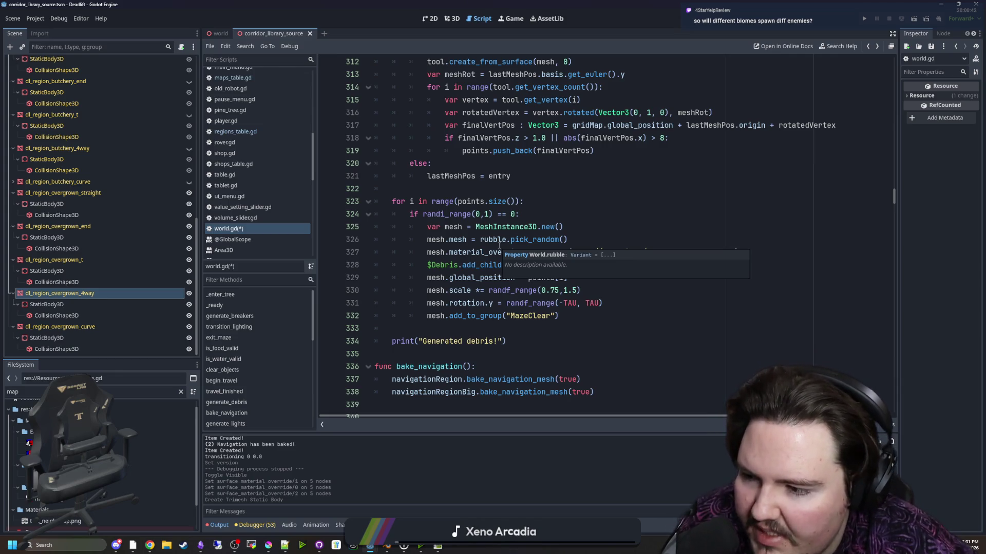
- Save world.gd and return the caret to blank line 308
click(455, 201)
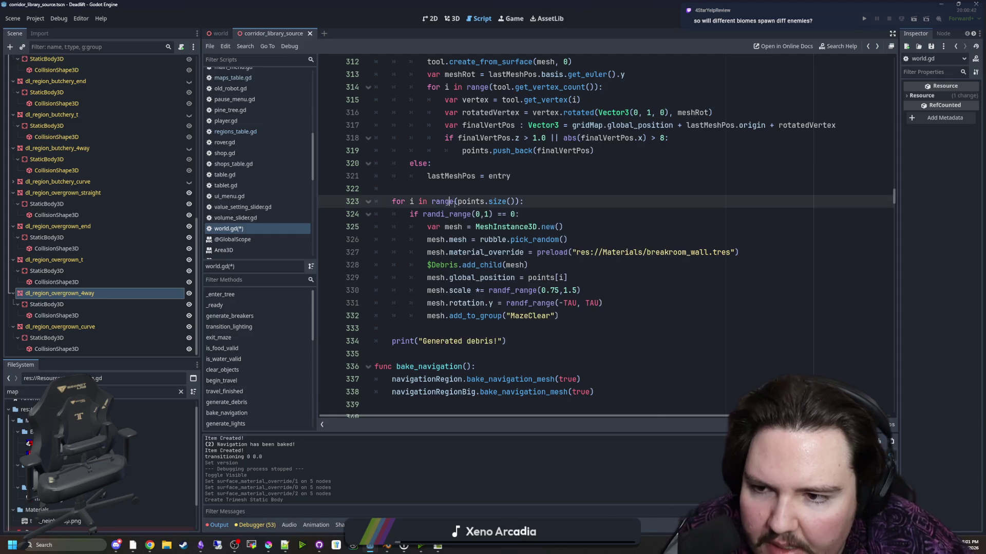
scroll(454, 304, up, 4)
scroll(454, 303, up, 3)
click(436, 215)
key(ctrl+s)
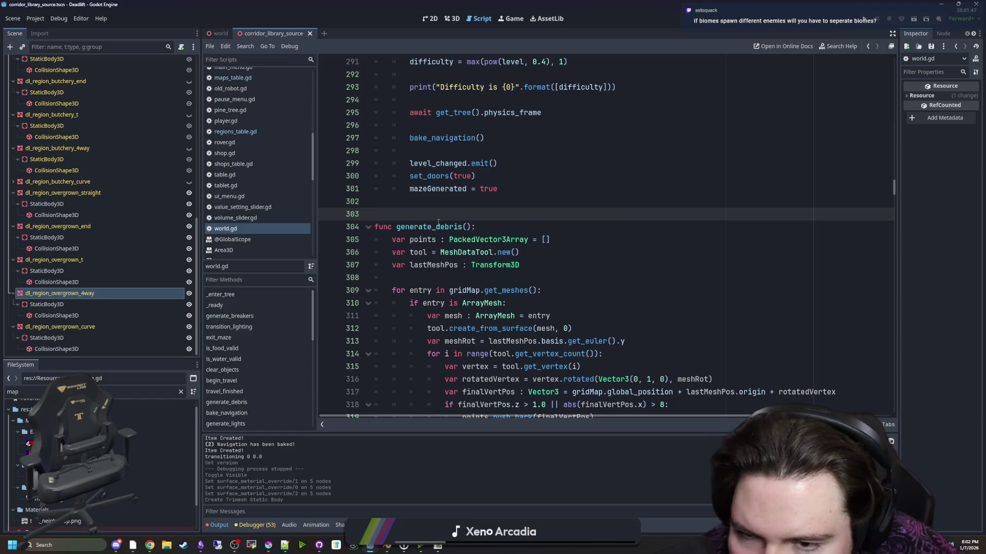
click(430, 282)
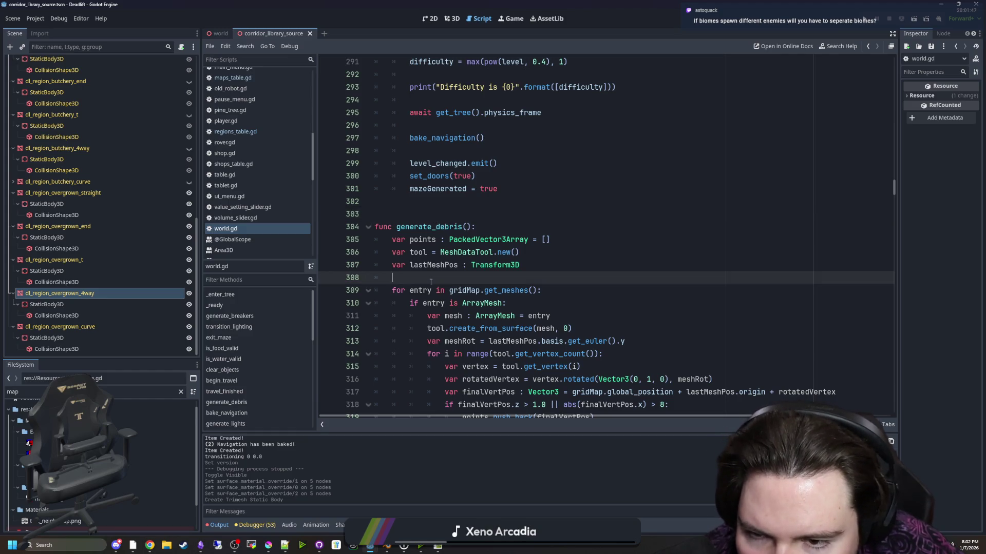
- Review the gridMap loop, then return the caret to blank line 308
click(466, 211)
key(Down)
key(Down)
key(Down)
key(Up)
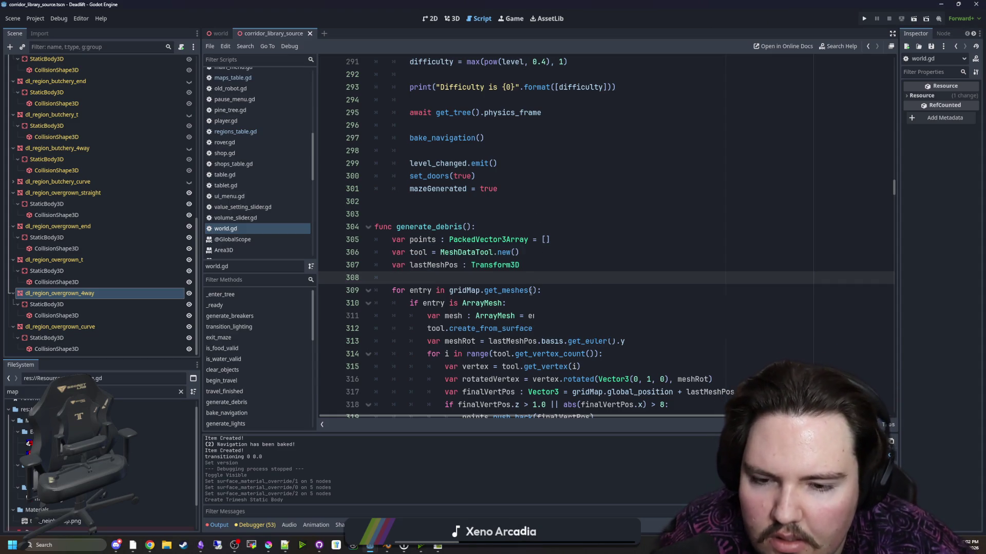
scroll(546, 282, down, 2)
scroll(529, 316, down, 2)
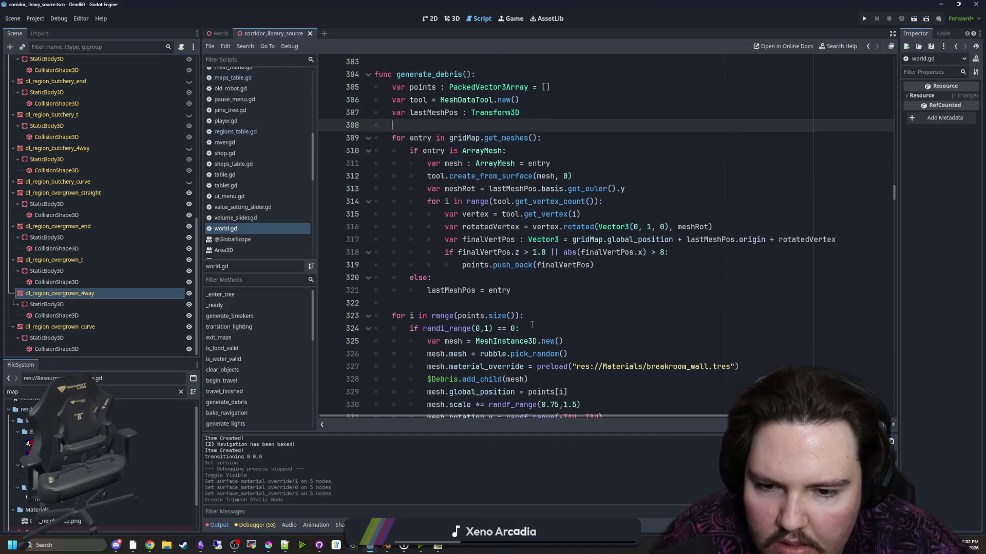
click(459, 304)
scroll(459, 304, down, 2)
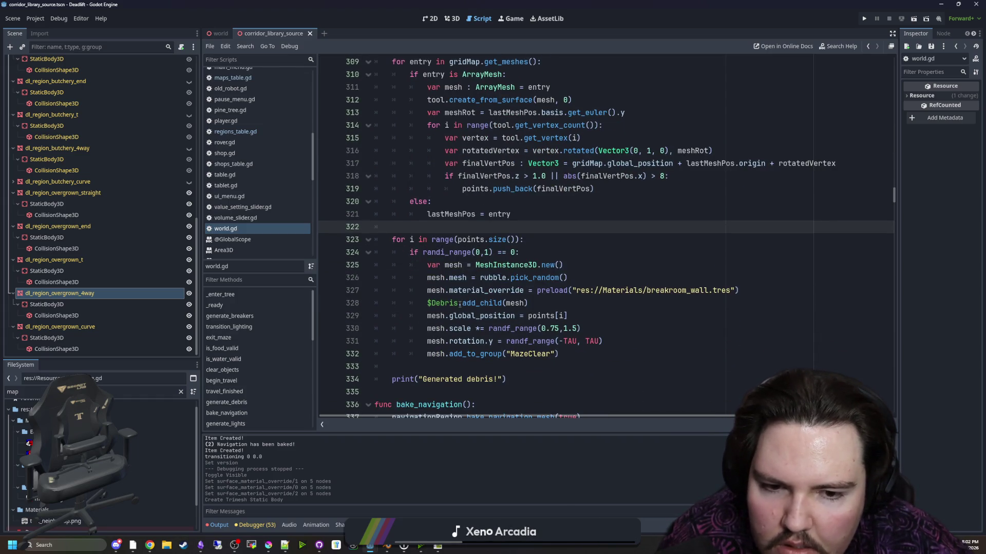
scroll(459, 304, up, 5)
click(425, 242)
- Add two more blank lines above the gridMap loop and search world.gd for 'debris'
scroll(437, 252, up, 13)
scroll(556, 298, down, 13)
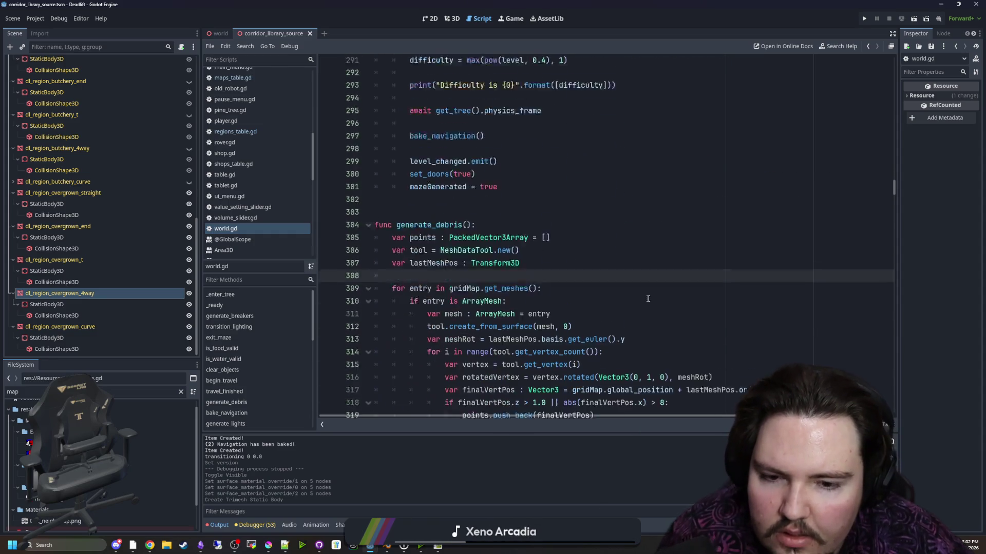
scroll(557, 297, down, 3)
scroll(582, 282, up, 1)
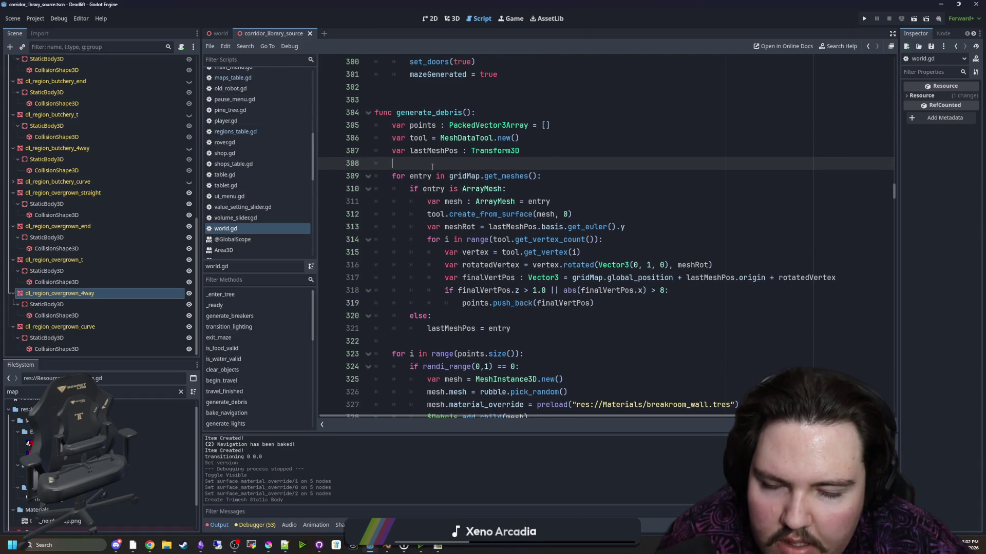
key(Return)
key(Return)
key(Up)
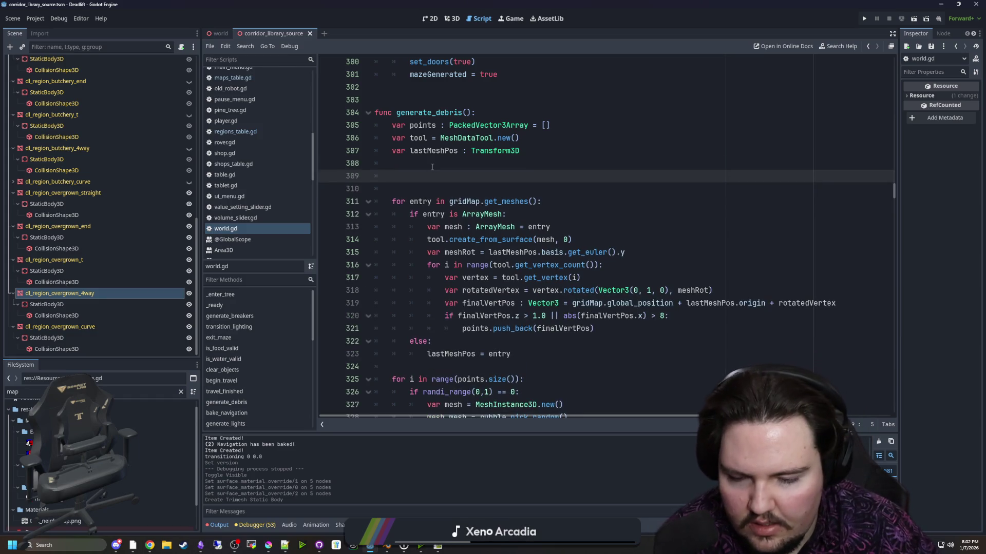
key(ctrl+f)
key(Return)
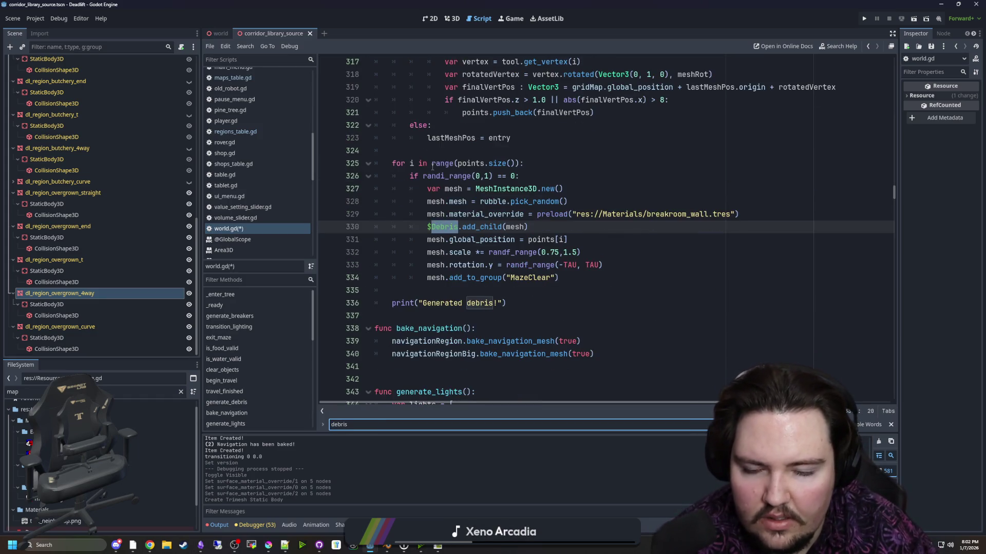
- Start a 'var plants = [' array on a new line below the rubble array
click(606, 259)
ctrl+click(494, 201)
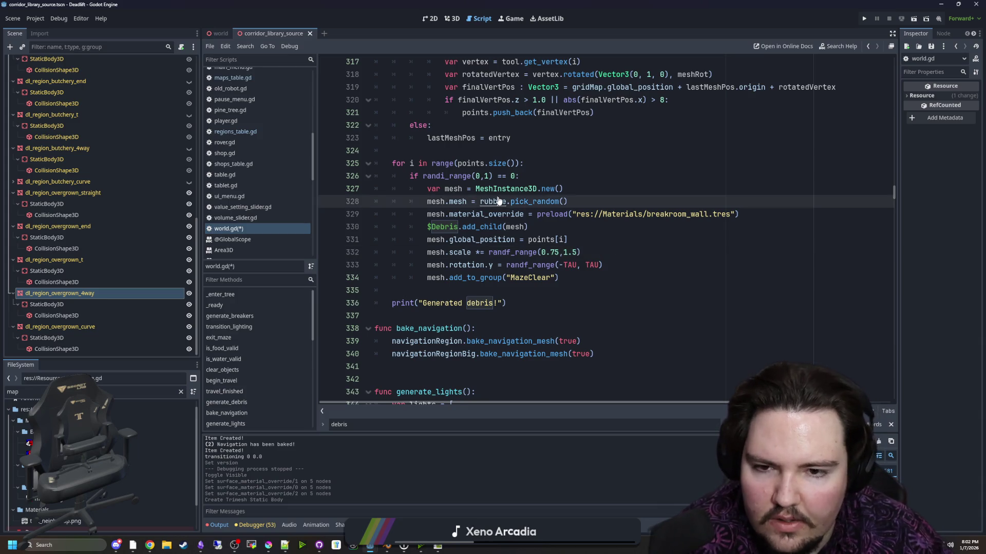
click(409, 304)
key(Up)
key(Up)
key(Up)
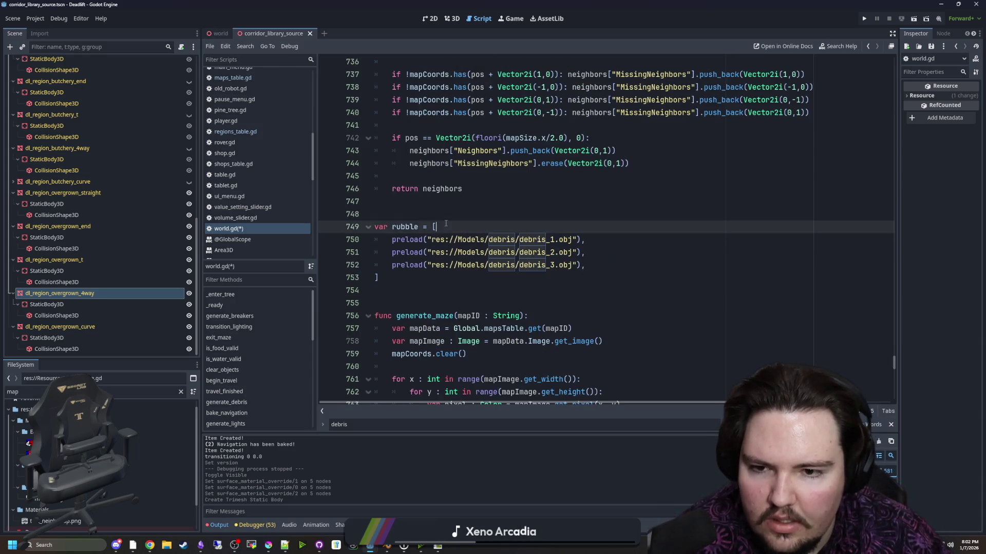
click(405, 285)
key(Return)
key(Return)
text(v)
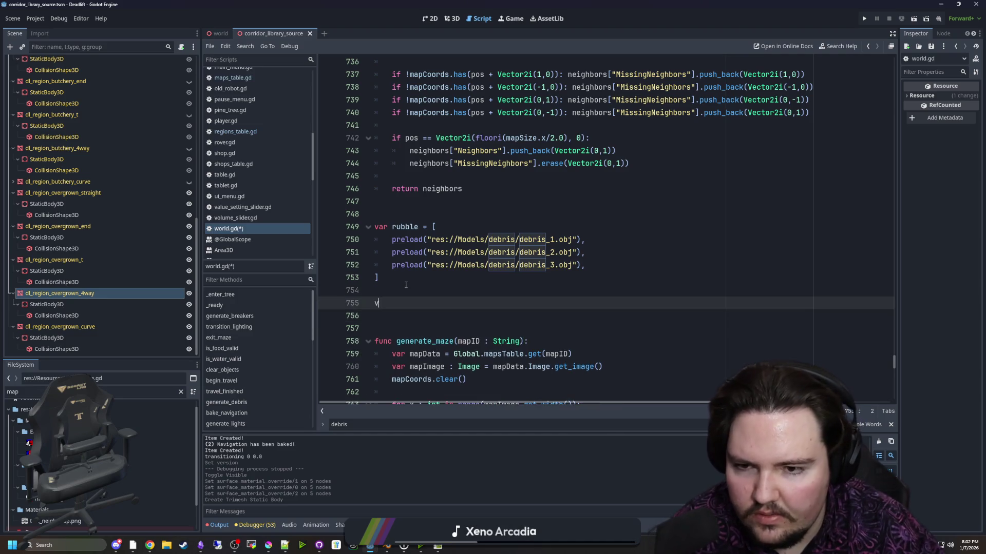
text(ar plants = [)
key(Return)
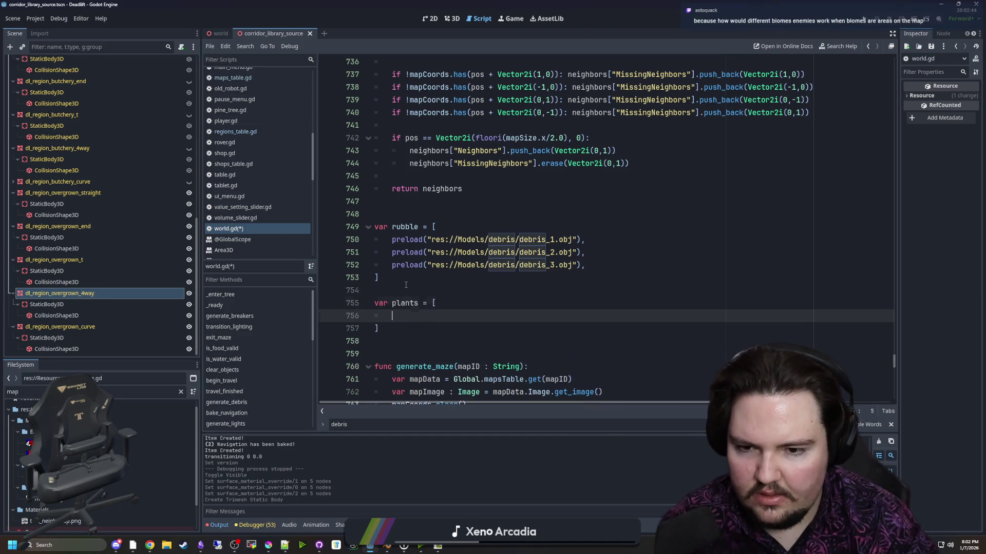
- Copy the debris_1 preload into plants and change its path to vines_1.obj
drag(585, 239, 391, 245)
key(ctrl+c)
click(406, 316)
key(ctrl+v)
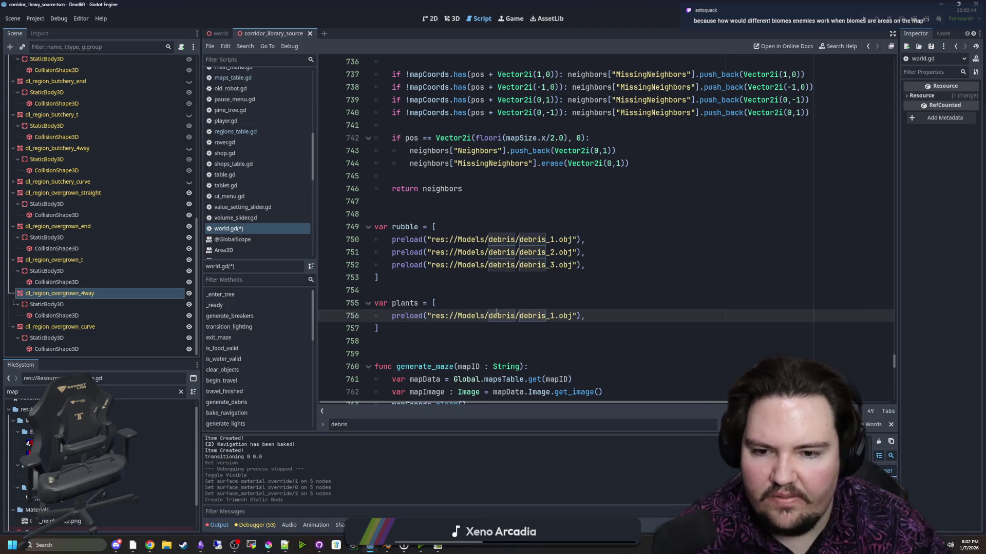
drag(556, 317, 520, 317)
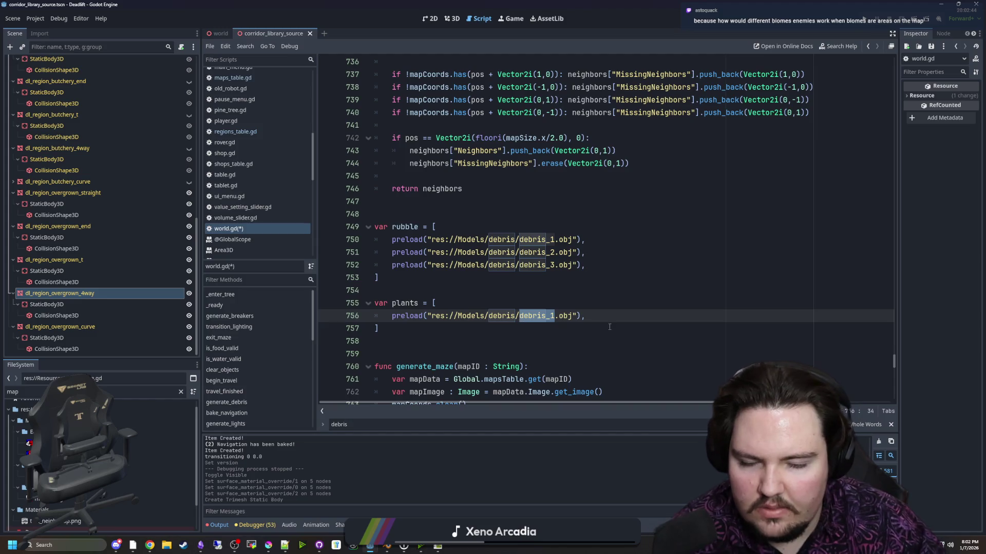
key(BackSpace)
key(BackSpace)
key(BackSpace)
text(vine)
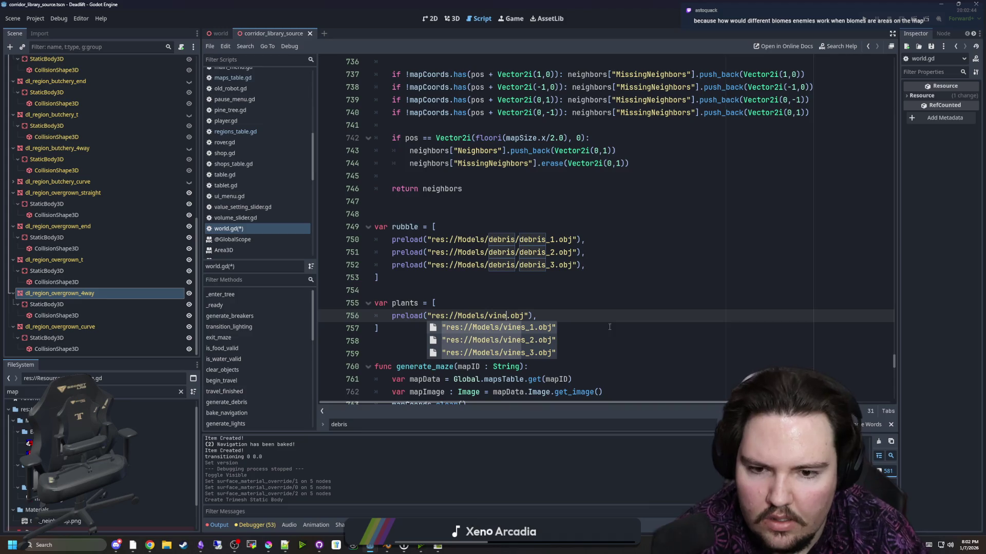
key(Return)
- Duplicate the vines_1 line into vines_2 and vines_3 entries and save world.gd
drag(550, 316, 392, 316)
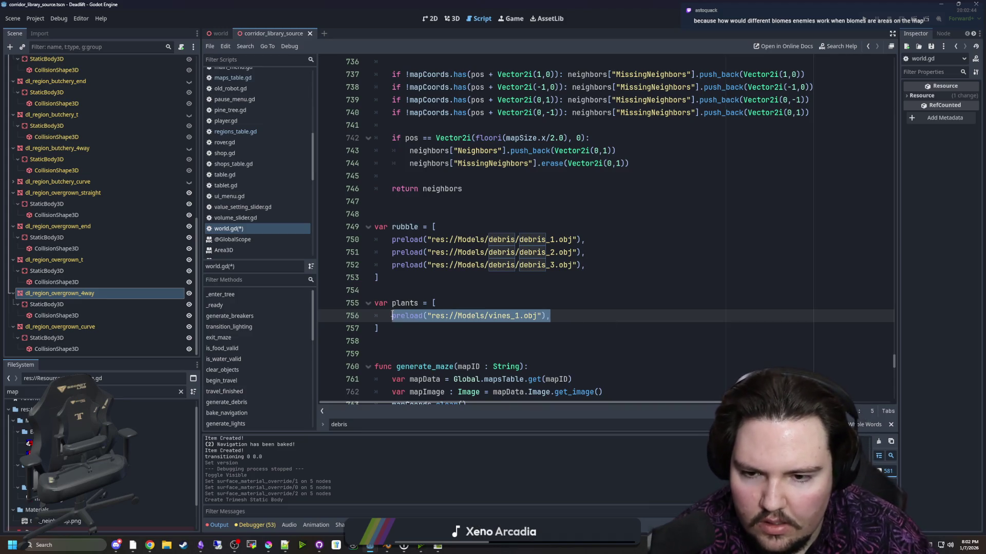
click(575, 311)
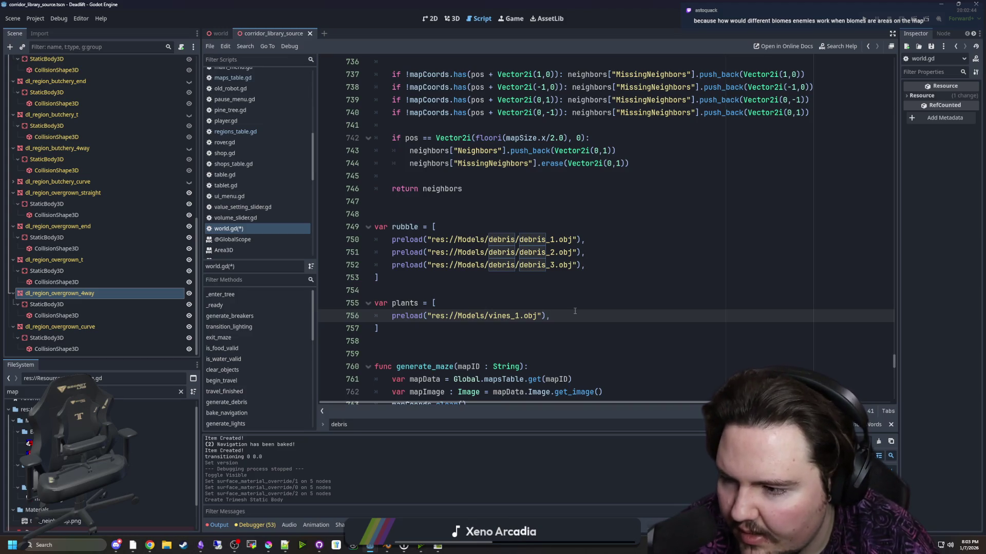
key(ctrl+shift+d)
key(ctrl+shift+d)
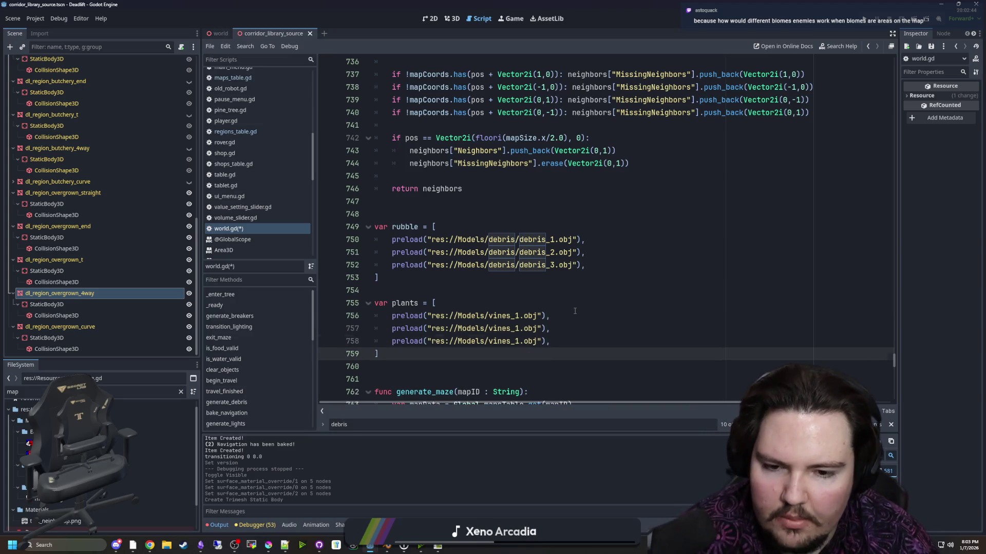
key(Home)
key(Right)
key(Right)
key(Right)
key(BackSpace)
text(3)
key(Up)
key(BackSpace)
text(2)
key(Up)
key(End)
key(ctrl+s)
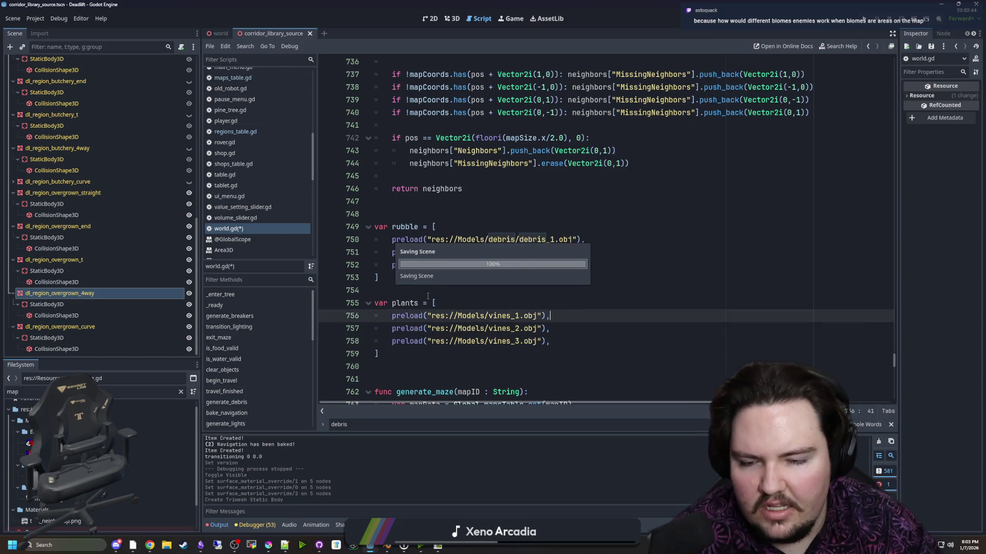
- Check the spacing between the rubble and plants arrays
click(395, 293)
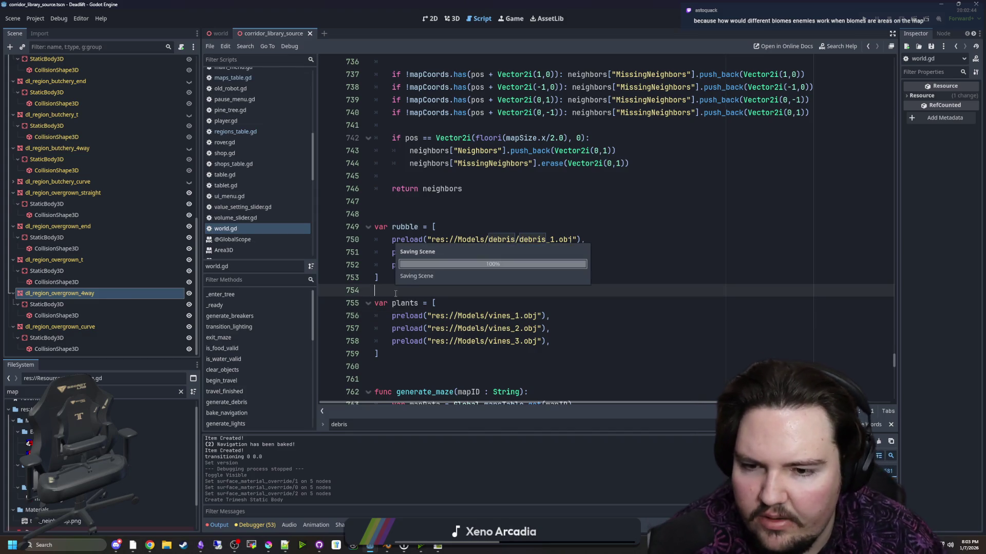
click(390, 359)
click(397, 363)
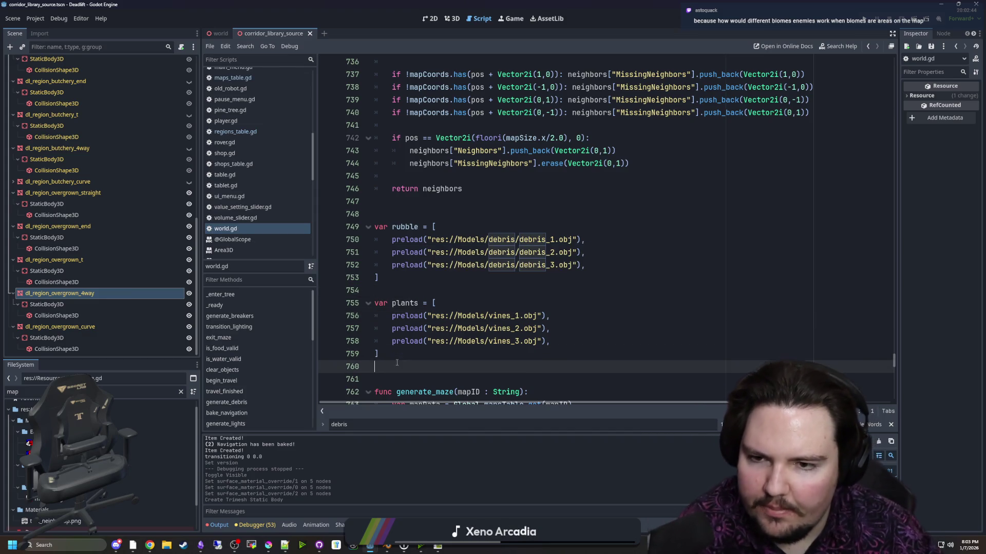
click(401, 294)
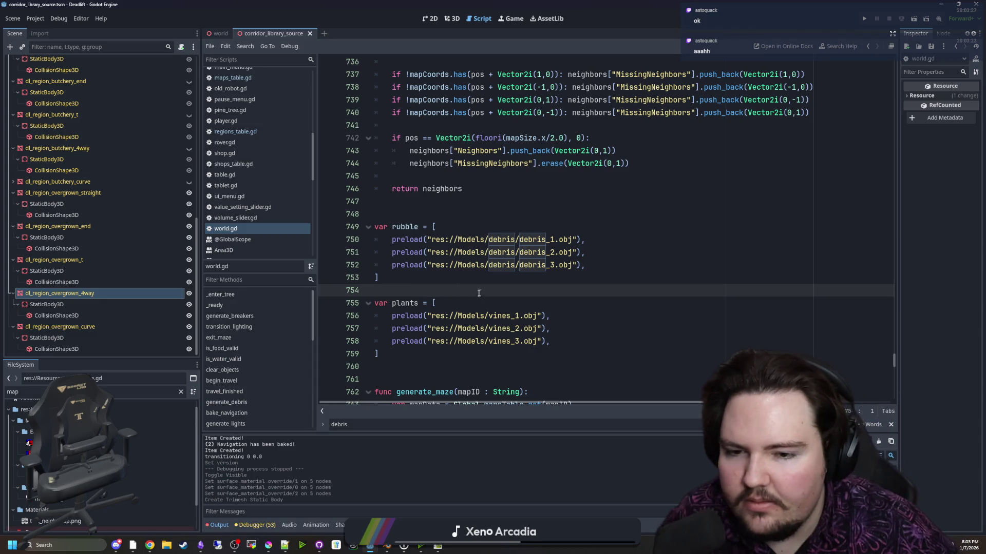
scroll(479, 293, down, 1)
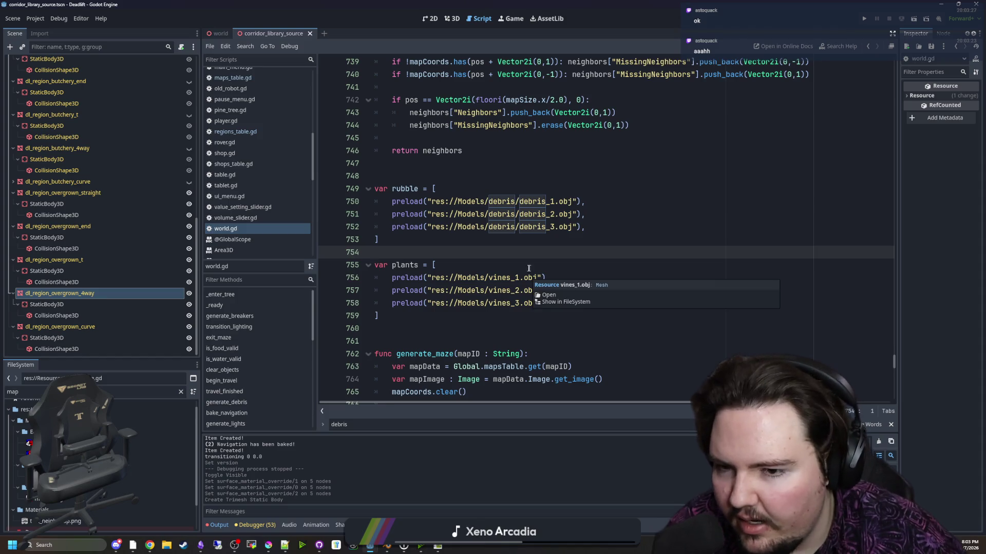
click(399, 304)
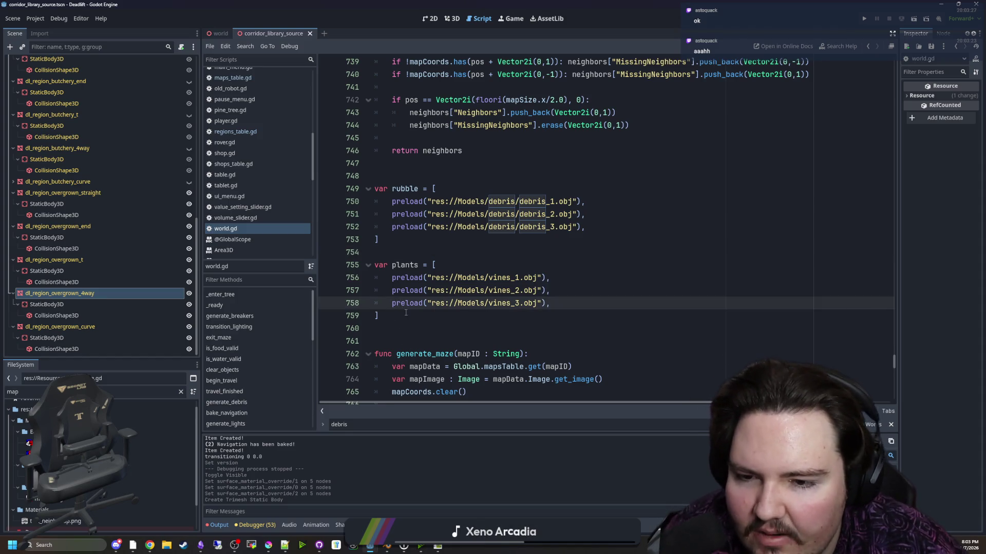
click(405, 314)
double_click(406, 266)
scroll(405, 267, down, 5)
scroll(405, 266, down, 5)
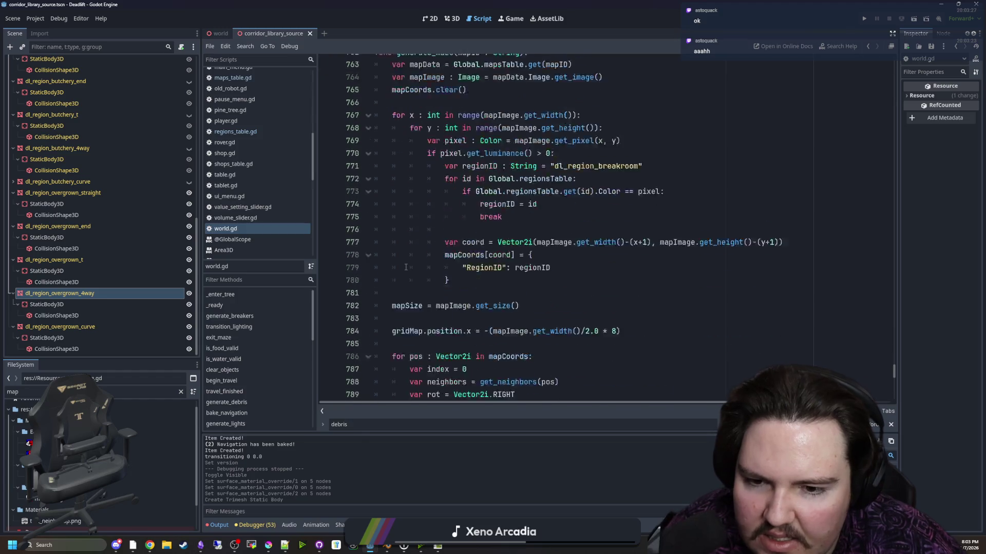
scroll(405, 266, up, 6)
scroll(406, 266, down, 4)
scroll(448, 293, down, 15)
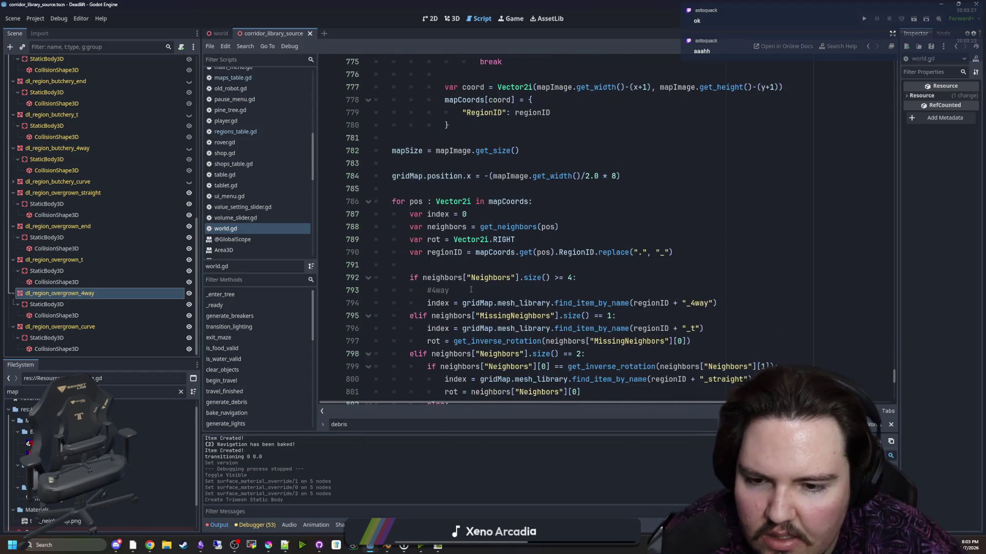
scroll(471, 290, down, 3)
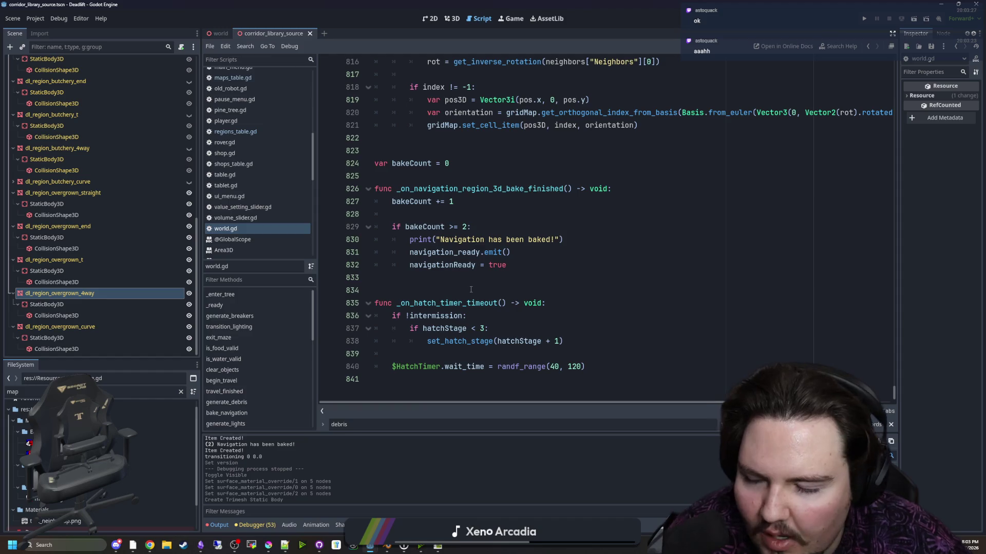
scroll(471, 290, up, 20)
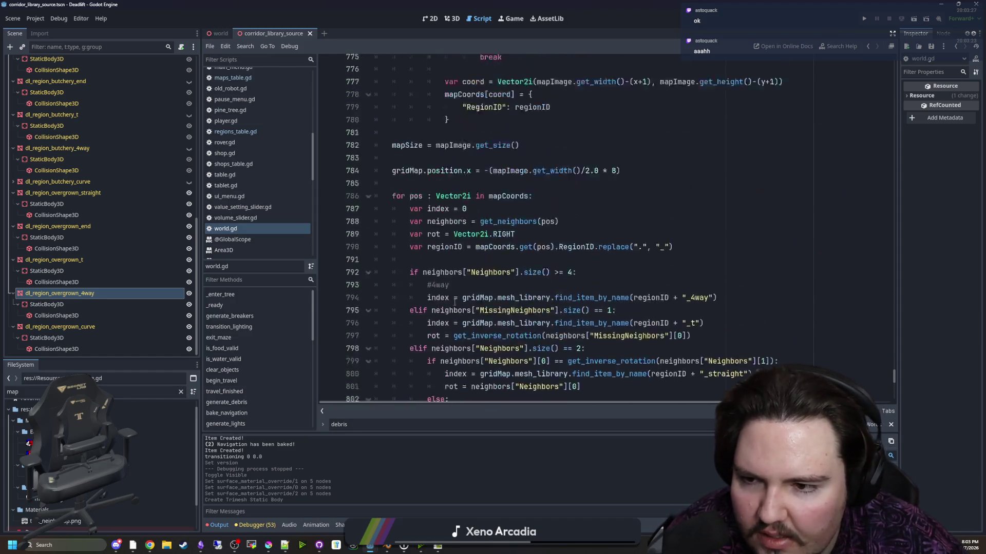
scroll(398, 284, down, 1)
scroll(398, 284, down, 2)
scroll(399, 318, up, 5)
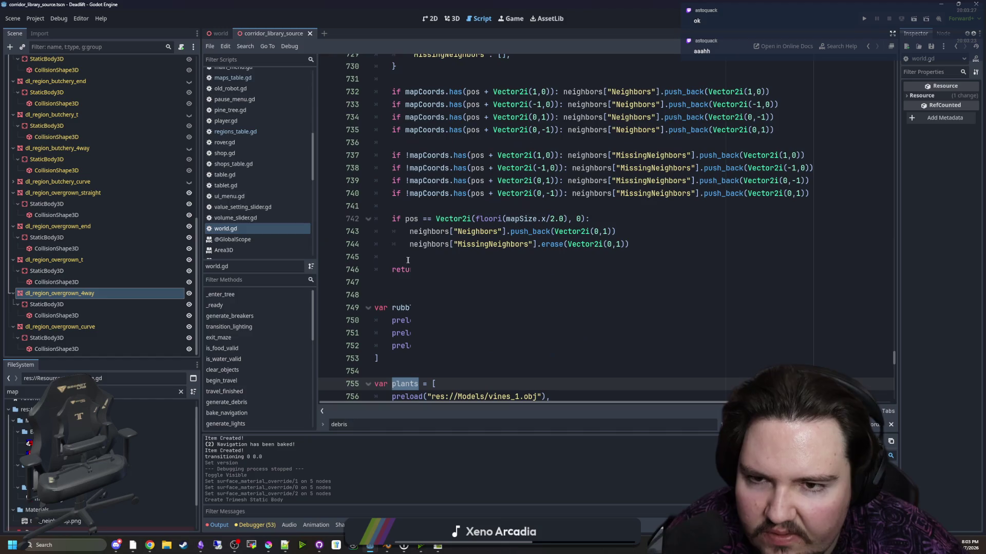
scroll(399, 336, down, 2)
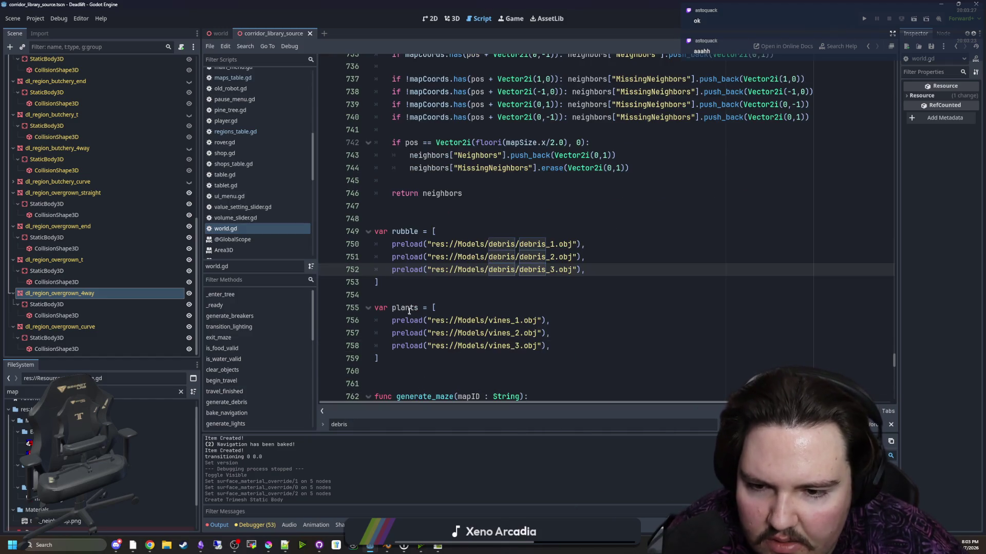
scroll(524, 282, up, 6)
scroll(524, 282, up, 20)
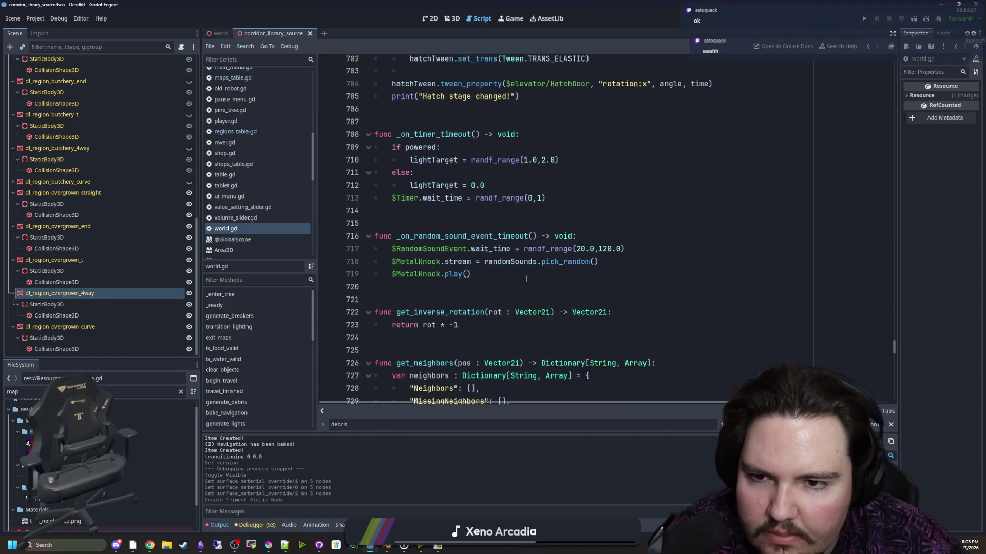
scroll(526, 279, up, 20)
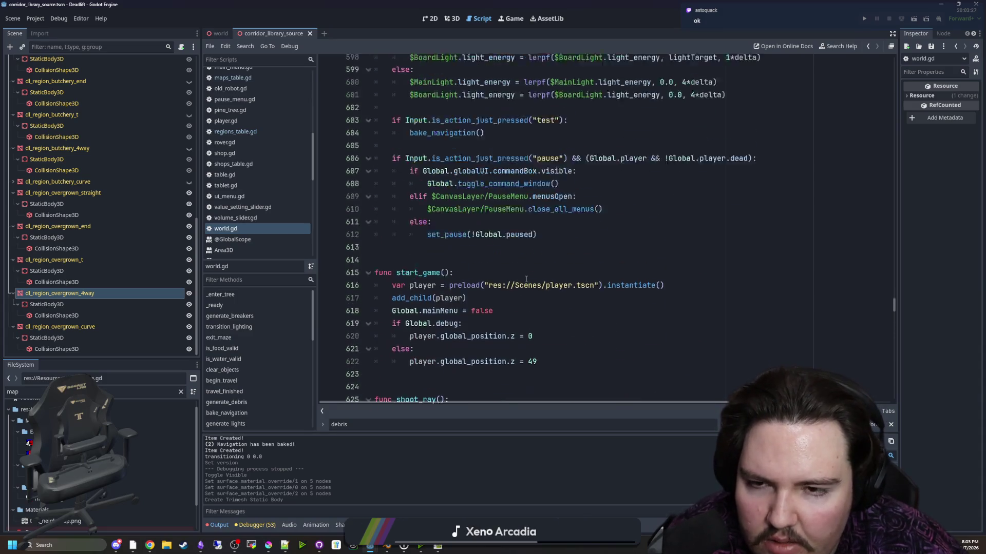
- Search for generate_debris and jump to its function definition
key(ctrl+f)
text(ge)
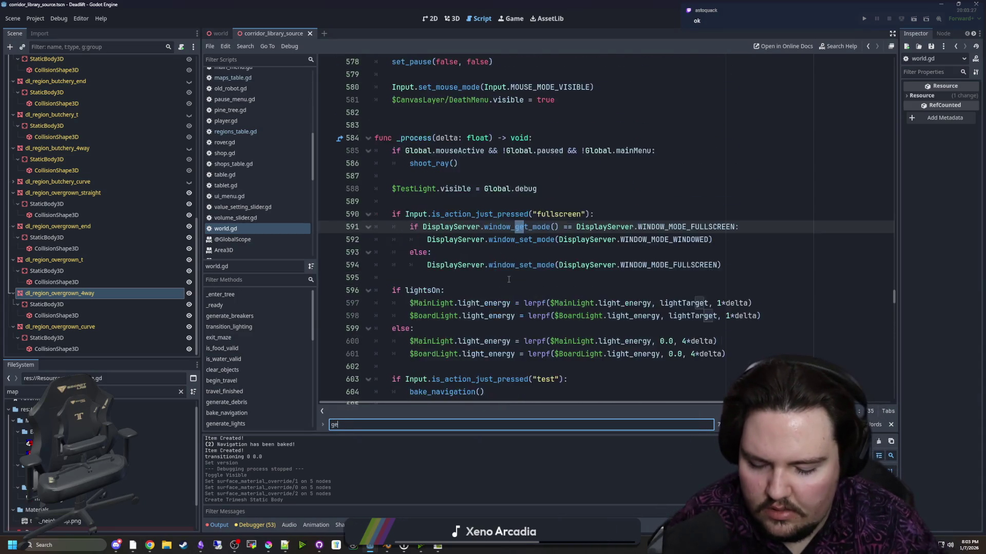
text(nerate_debris)
click(508, 280)
ctrl+click(464, 226)
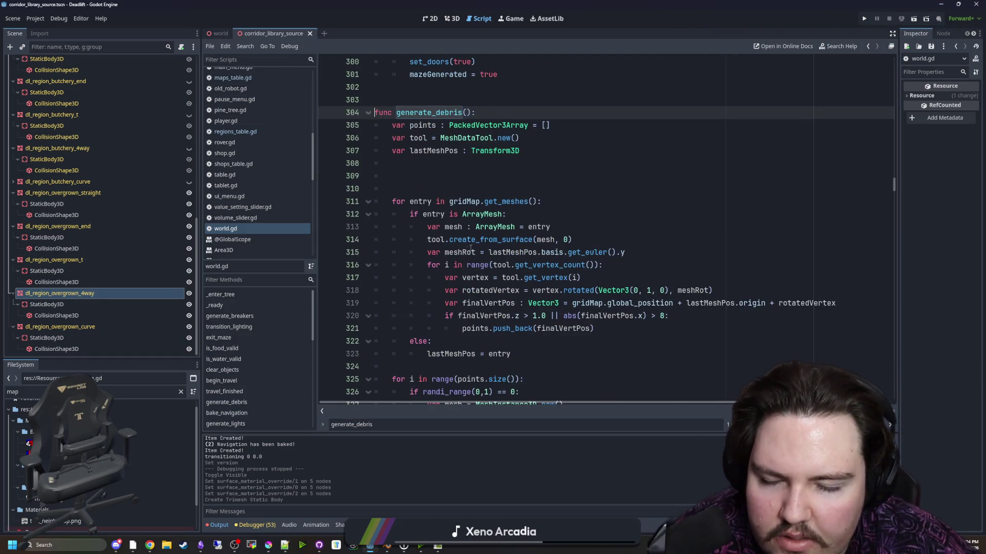
scroll(449, 197, down, 1)
- Type 'plants' on empty line 309 above the gridMap loop, then delete it
click(441, 138)
text(plants)
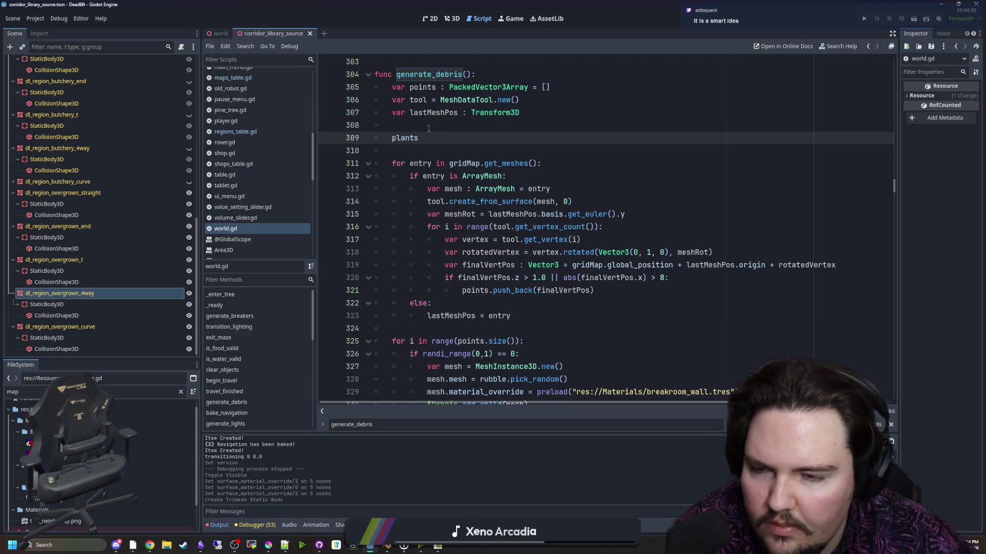
double_click(403, 137)
key(BackSpace)
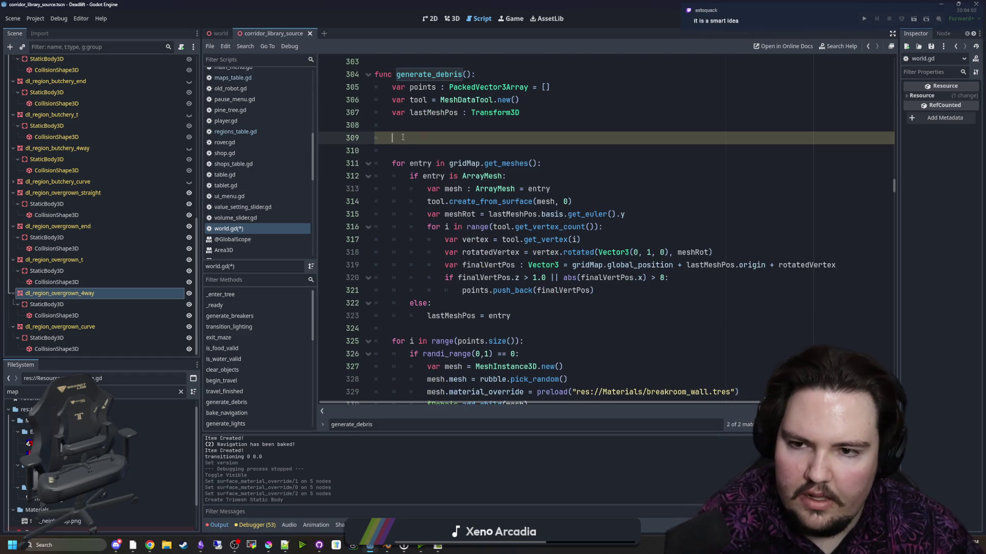
scroll(446, 149, up, 2)
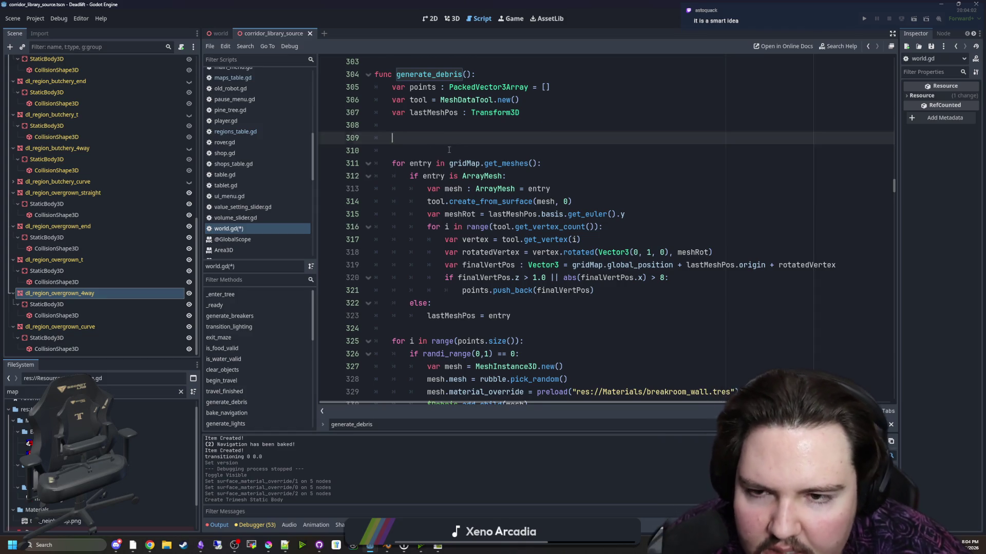
scroll(441, 173, down, 2)
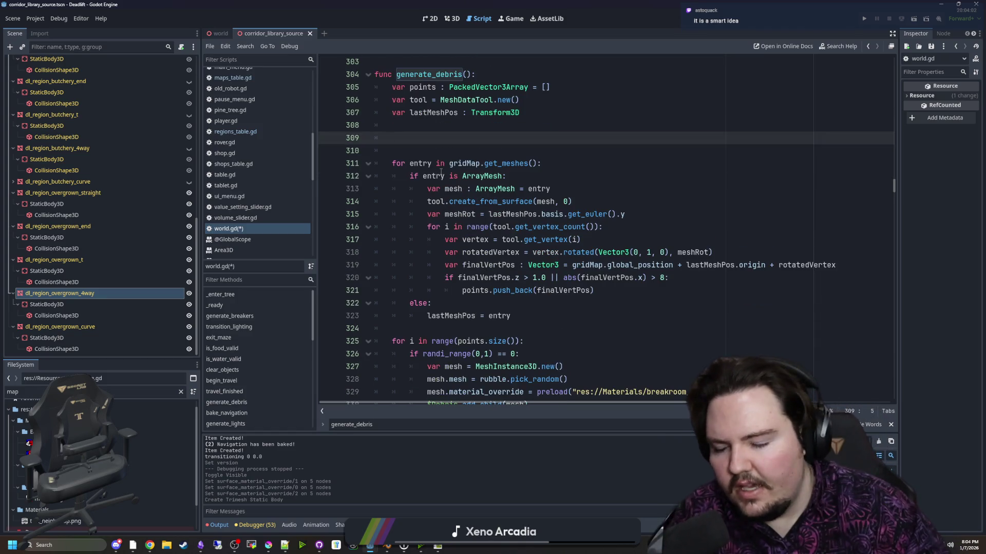
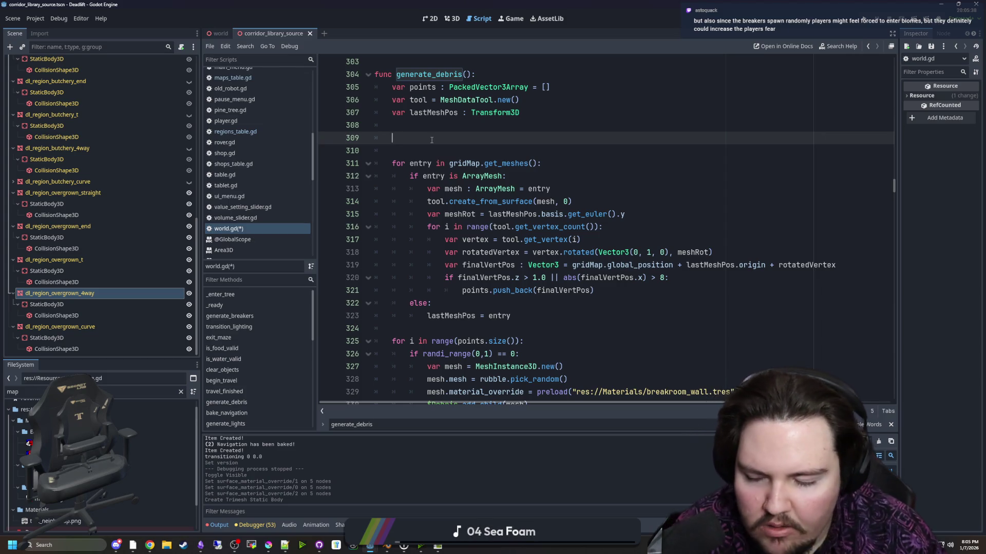
- Review the generate_debris code around blank lines 308–310 and the else branch on line 322
click(470, 305)
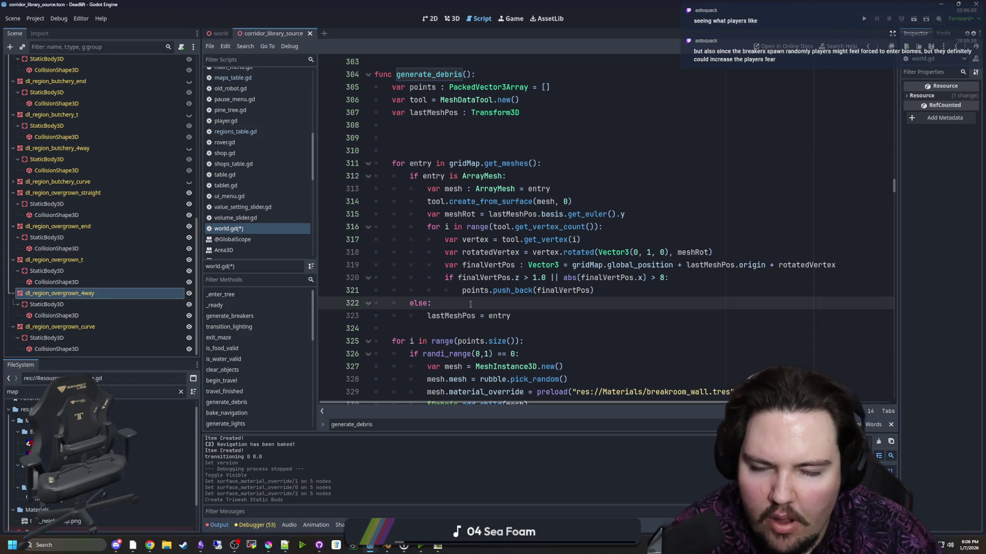
scroll(451, 267, up, 2)
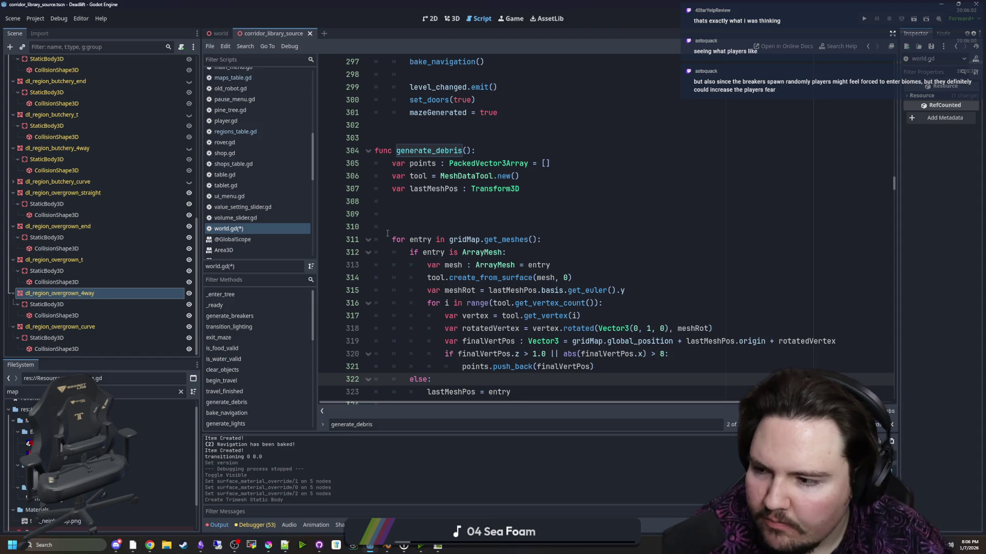
click(416, 217)
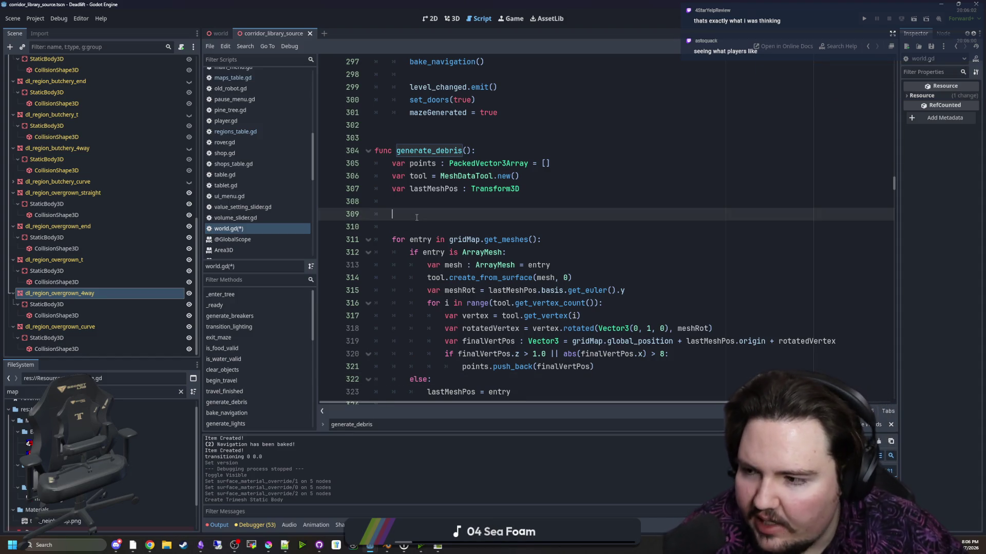
scroll(509, 269, down, 4)
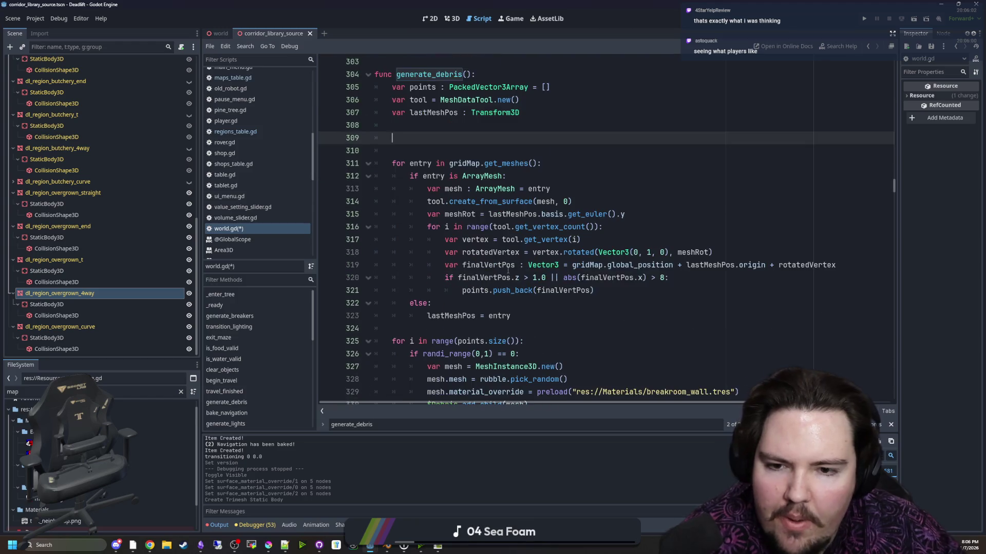
scroll(486, 236, down, 2)
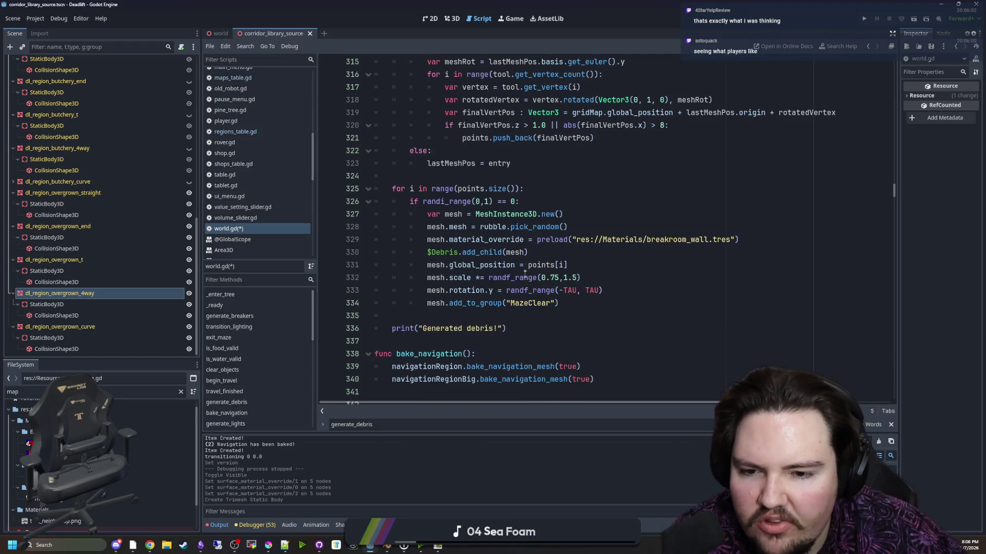
scroll(524, 272, up, 5)
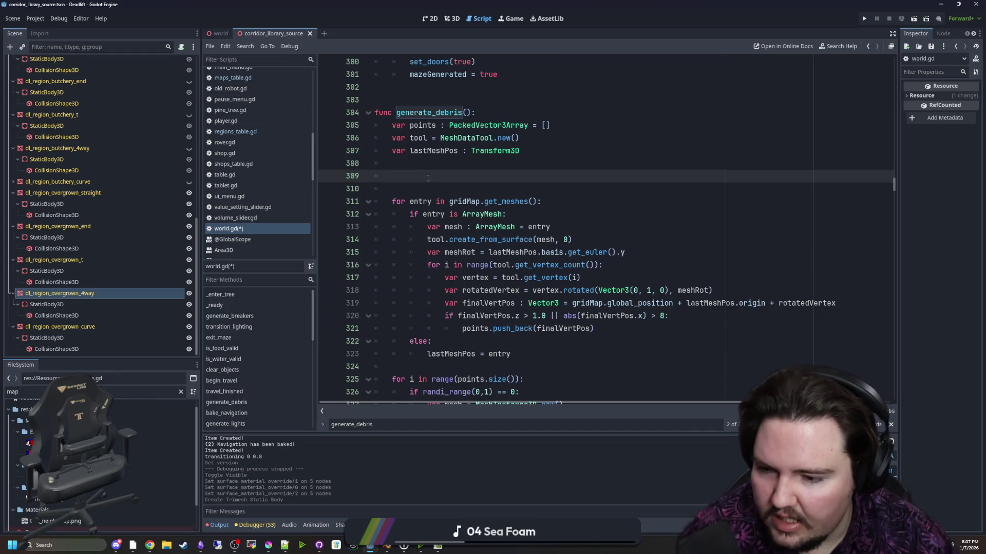
scroll(428, 178, right, 1)
click(462, 329)
click(392, 188)
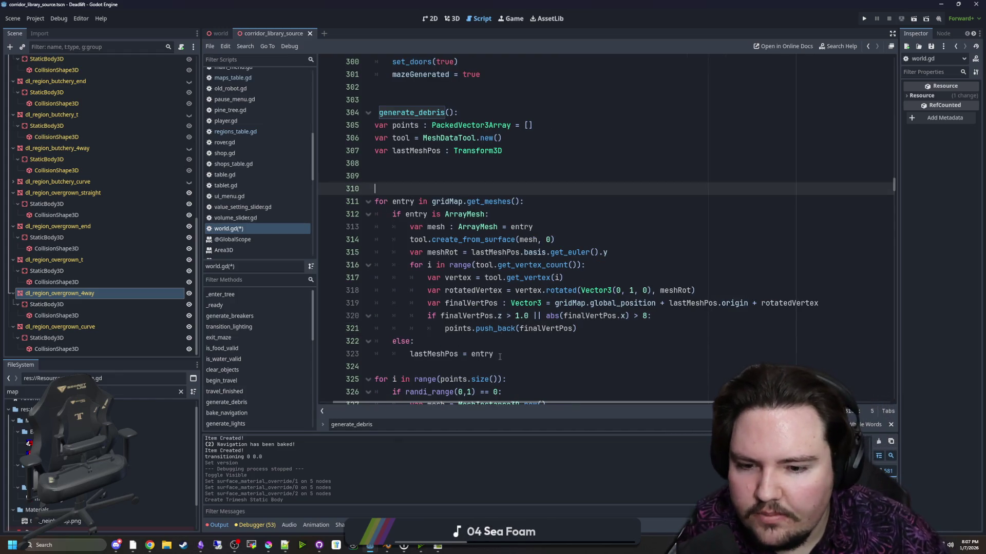
scroll(478, 287, left, 1)
click(447, 169)
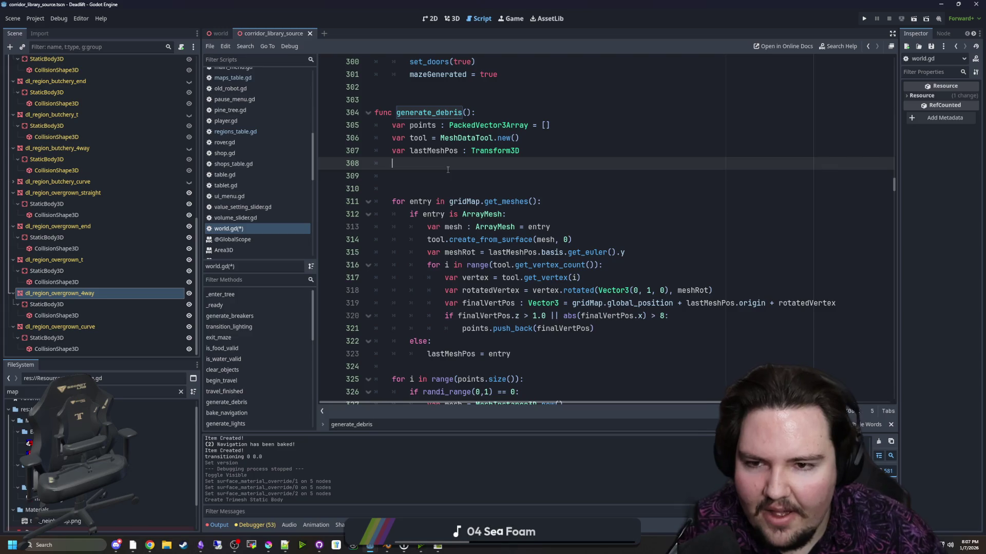
click(454, 177)
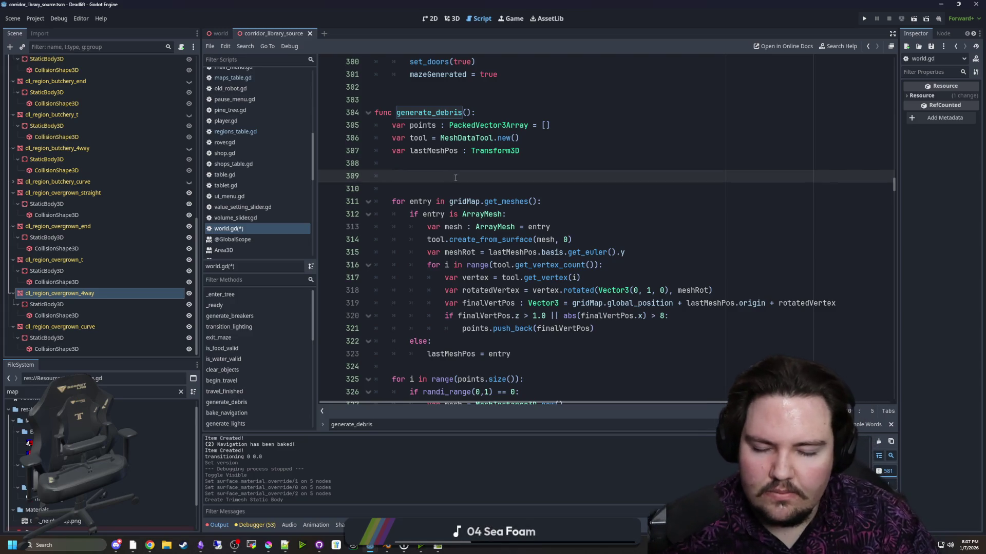
scroll(455, 178, down, 3)
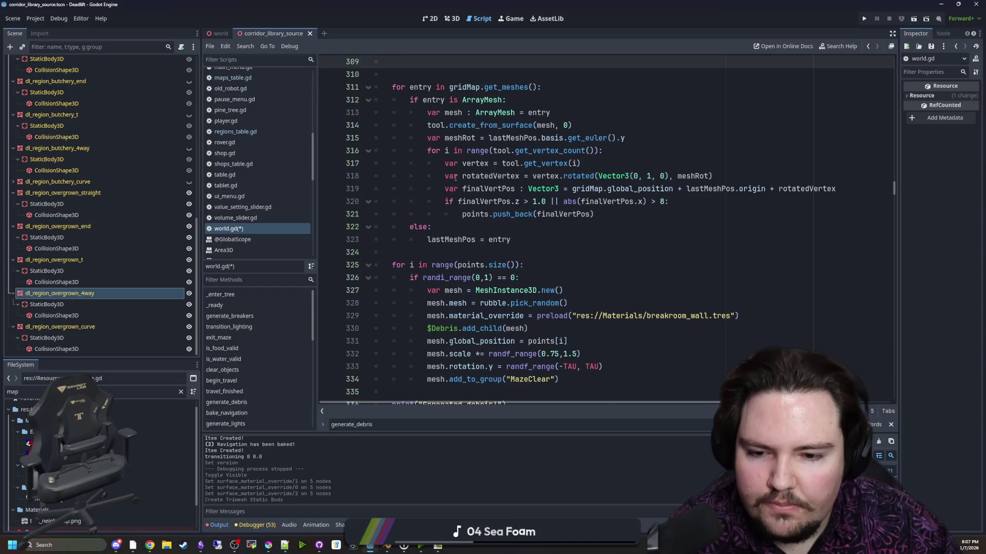
scroll(455, 177, down, 1)
scroll(455, 177, up, 3)
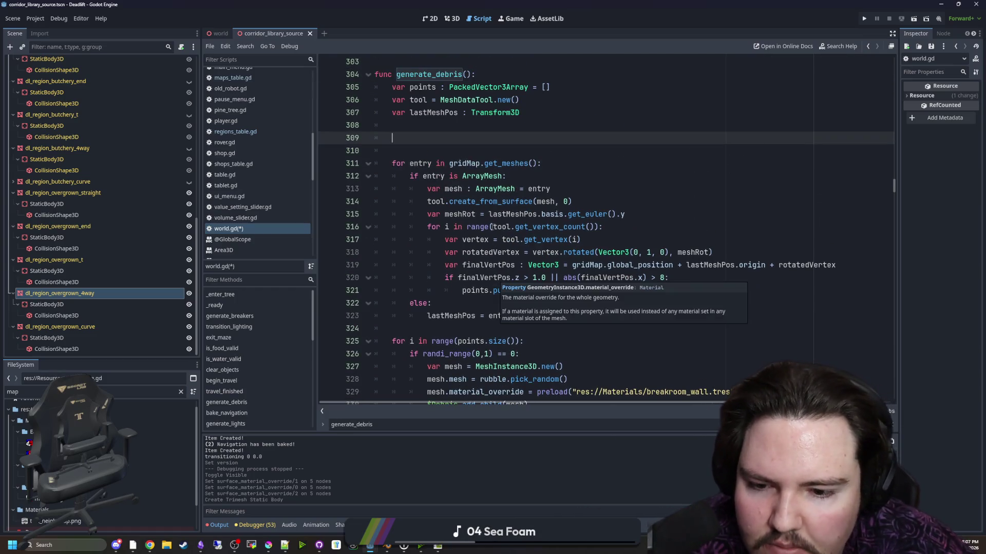
scroll(590, 263, down, 3)
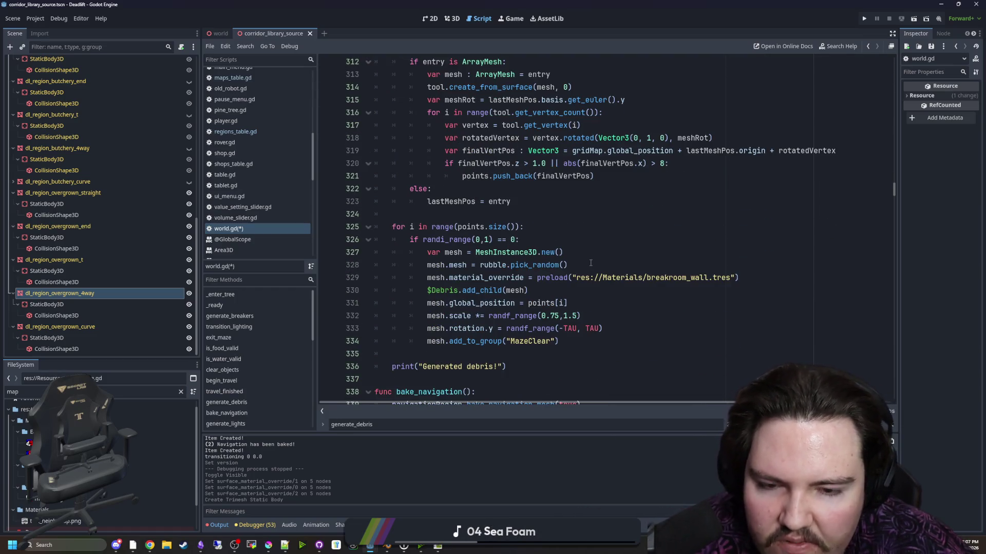
- Add a line break after line 327, then delete the two extra blank lines 328–329
click(590, 256)
key(Return)
key(Return)
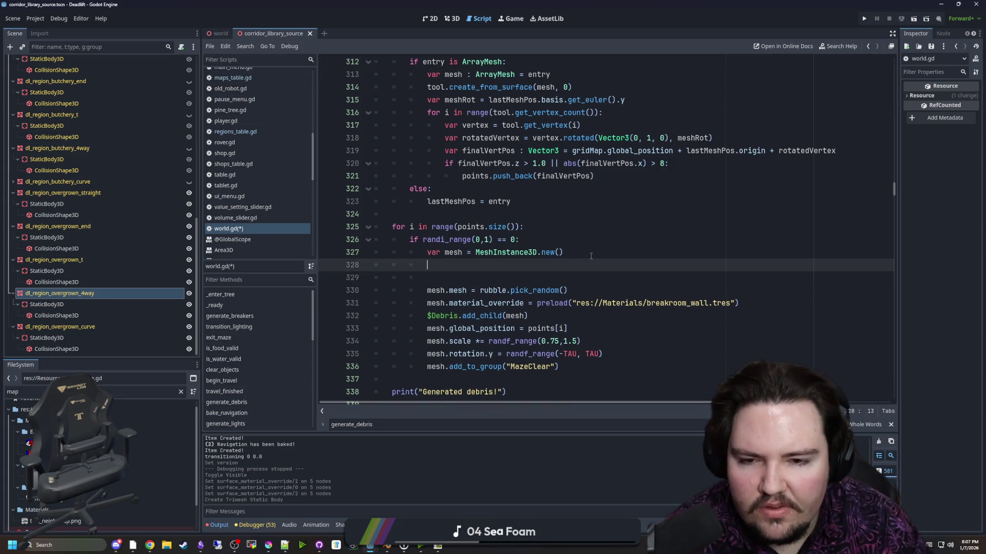
scroll(535, 150, up, 3)
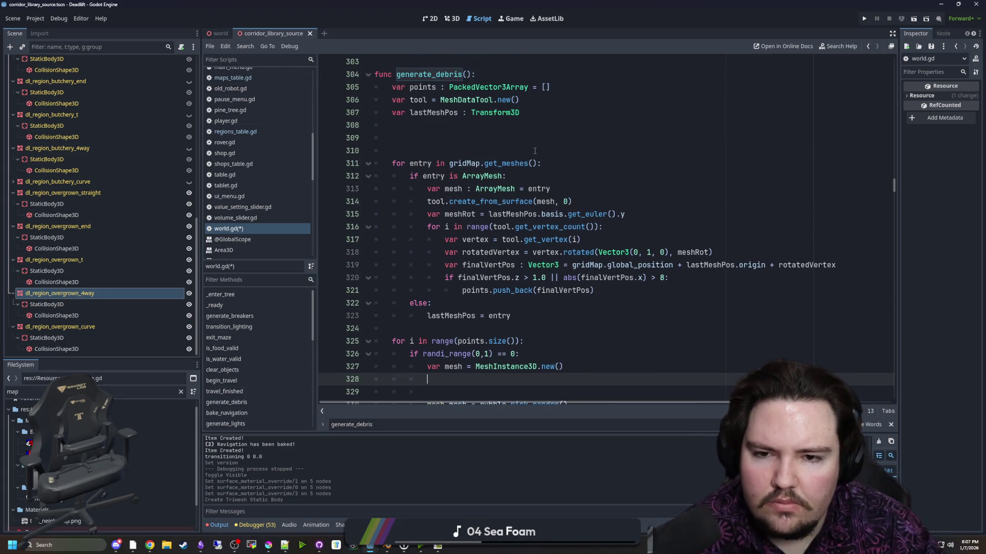
click(535, 150)
scroll(445, 327, down, 2)
drag(462, 320, 400, 302)
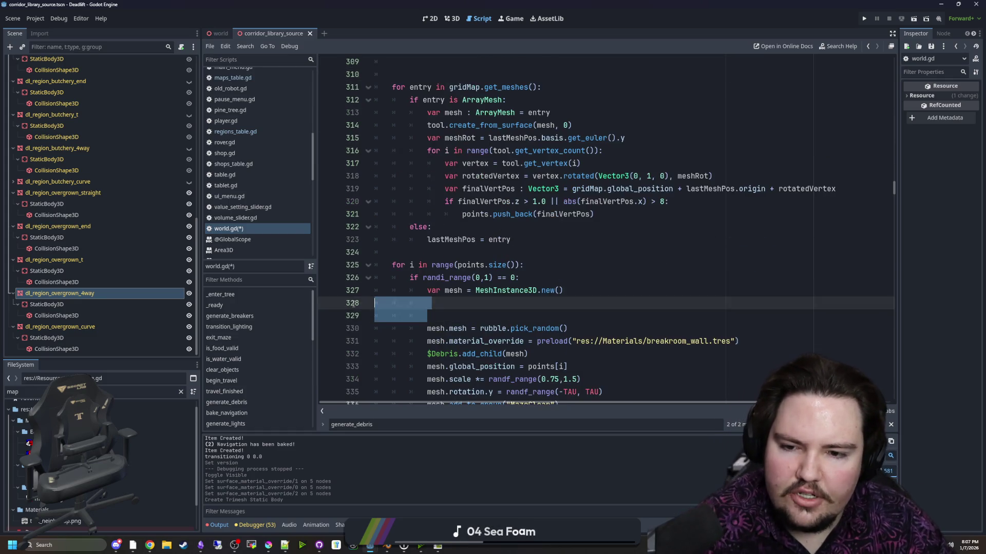
key(BackSpace)
key(BackSpace)
scroll(521, 268, up, 2)
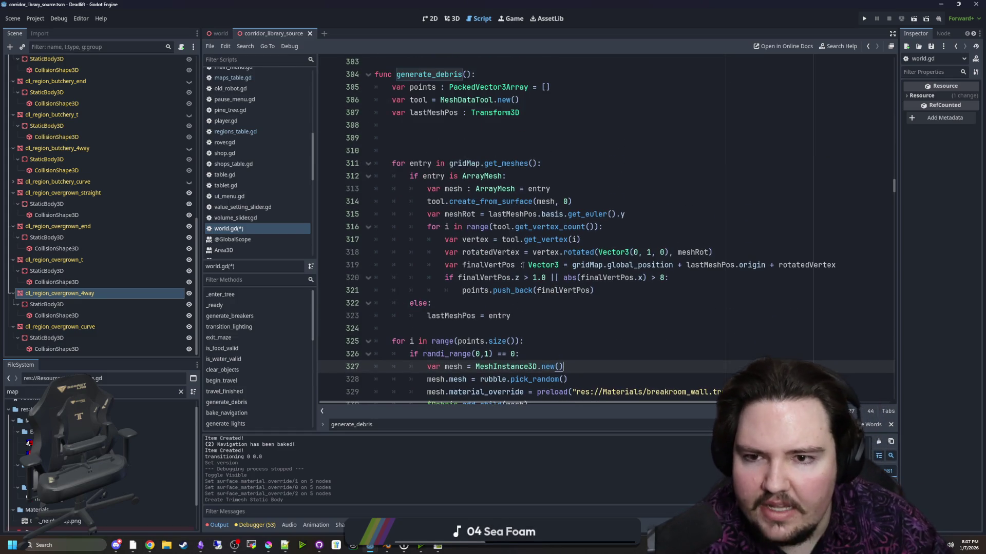
scroll(522, 265, up, 1)
- Change the points type on line 305 from PackedVector3Array to Dictionary[Vector3, String]
click(526, 163)
click(529, 125)
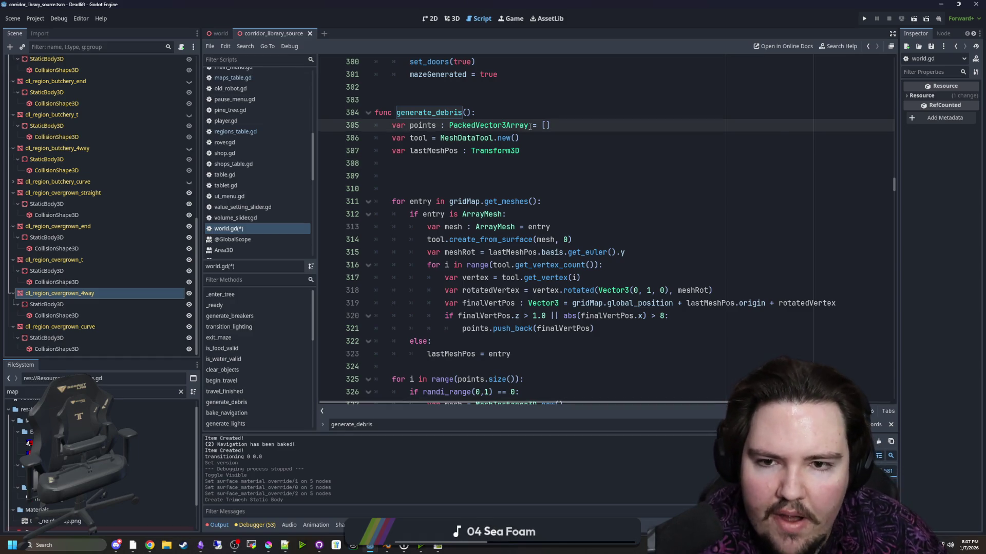
mouse_move(529, 125)
drag(530, 126, 450, 125)
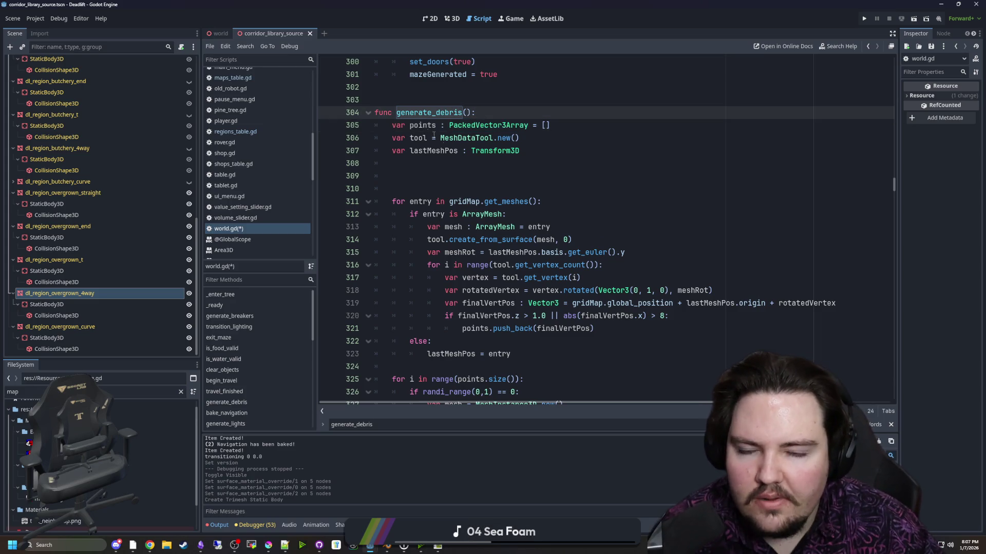
double_click(487, 126)
text(Dictionary)
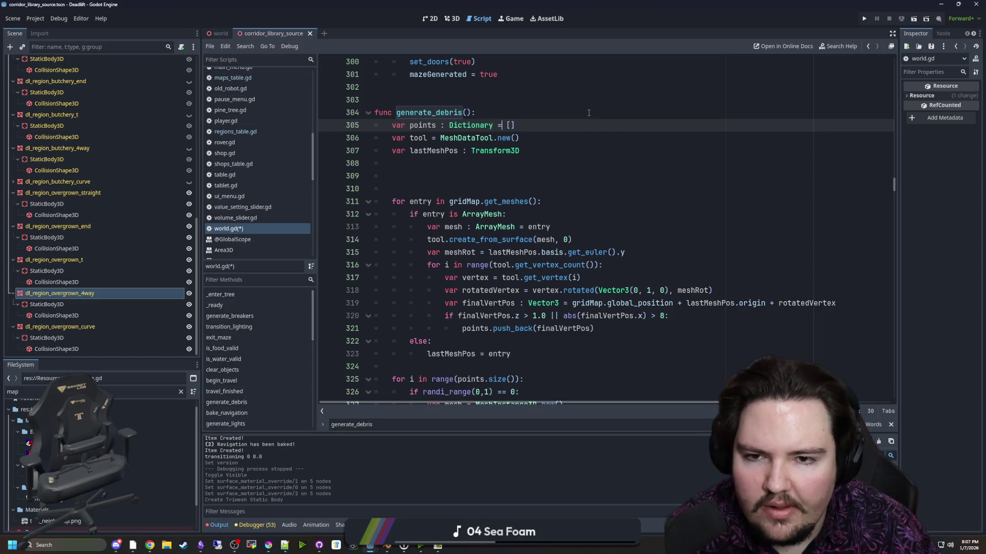
text([P)
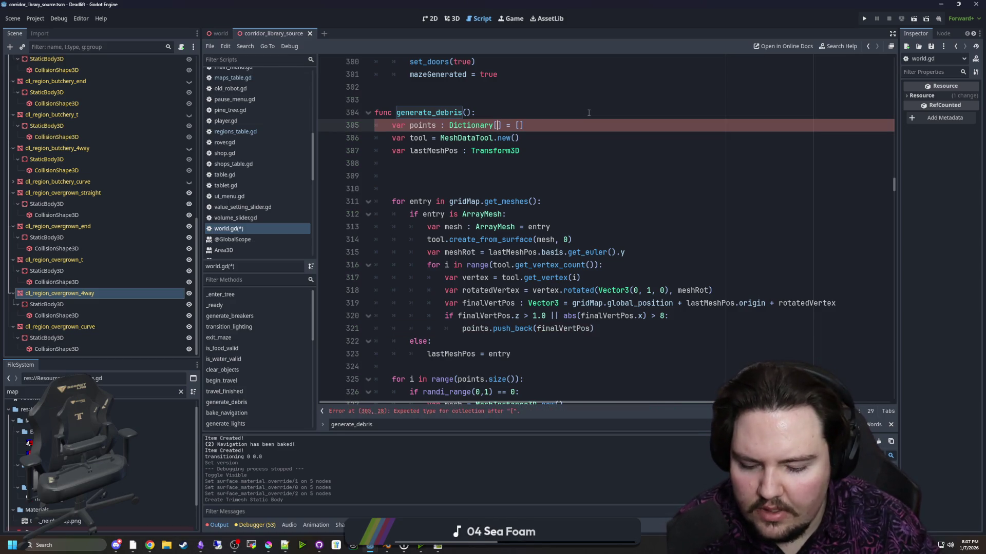
text(acked)
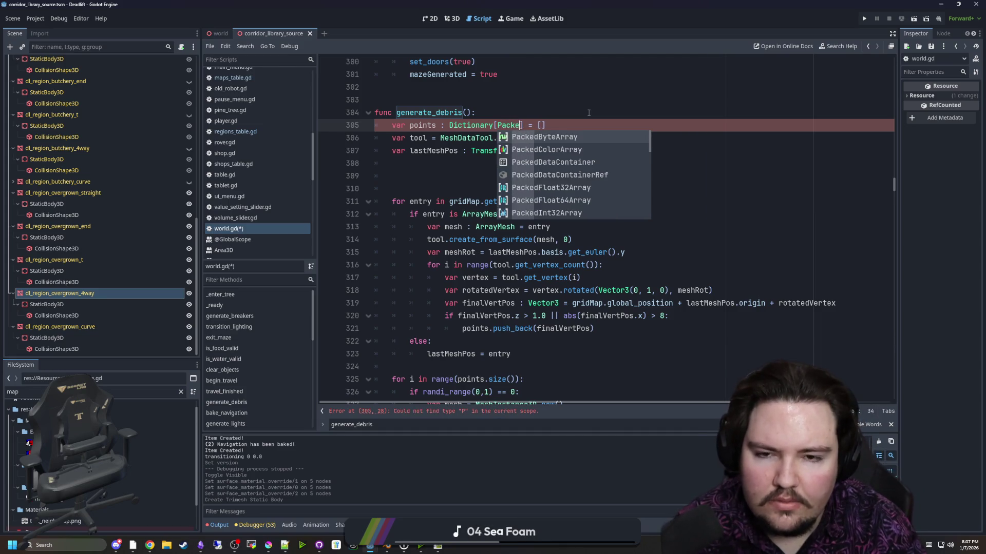
key(BackSpace)
key(BackSpace)
key(BackSpace)
text(Vector3)
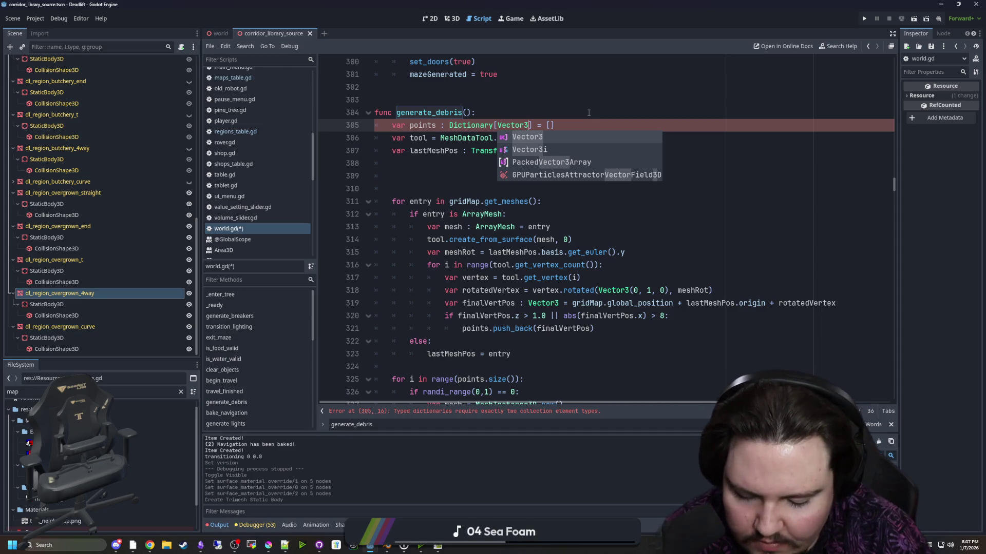
text(, regionID)
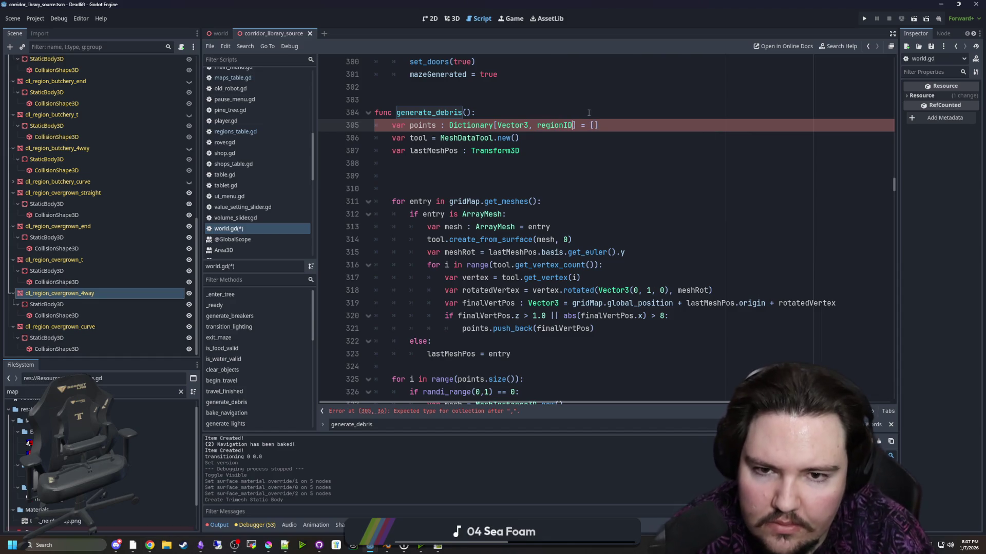
key(BackSpace)
key(BackSpace)
key(BackSpace)
text(String)
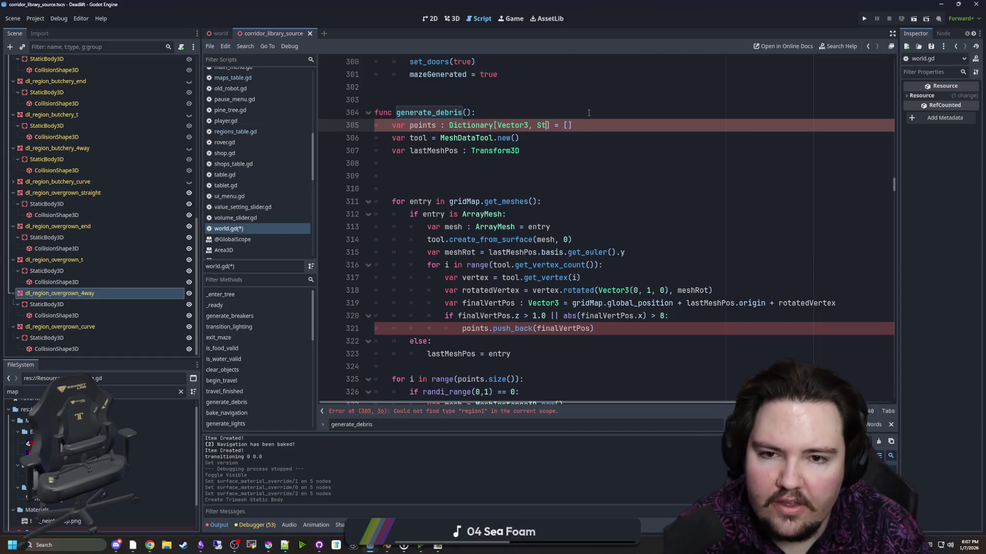
- Delete the [] list initialiser at the end of line 305
key(End)
key(Left)
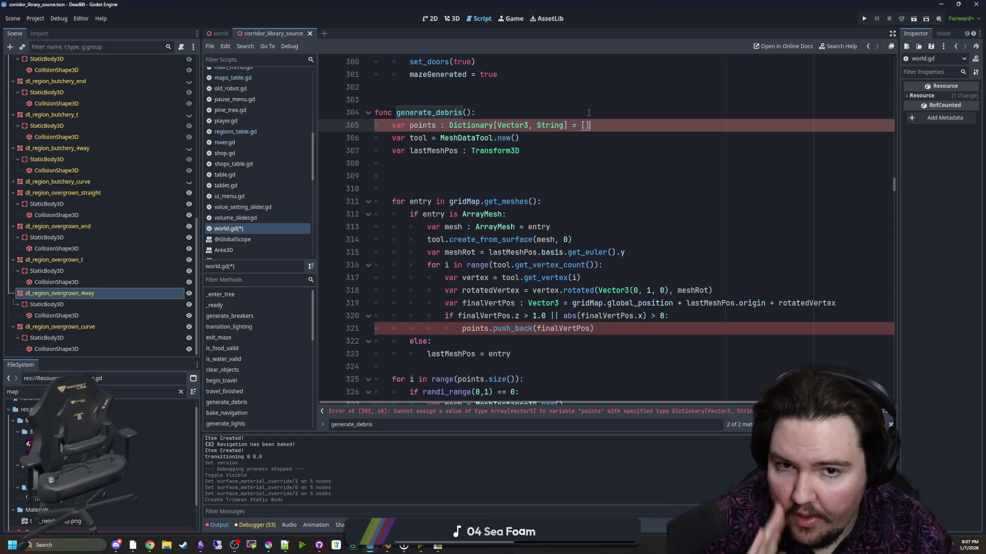
key(Delete)
key(BackSpace)
- Initialise points with an empty dictionary {} on line 305
text({})
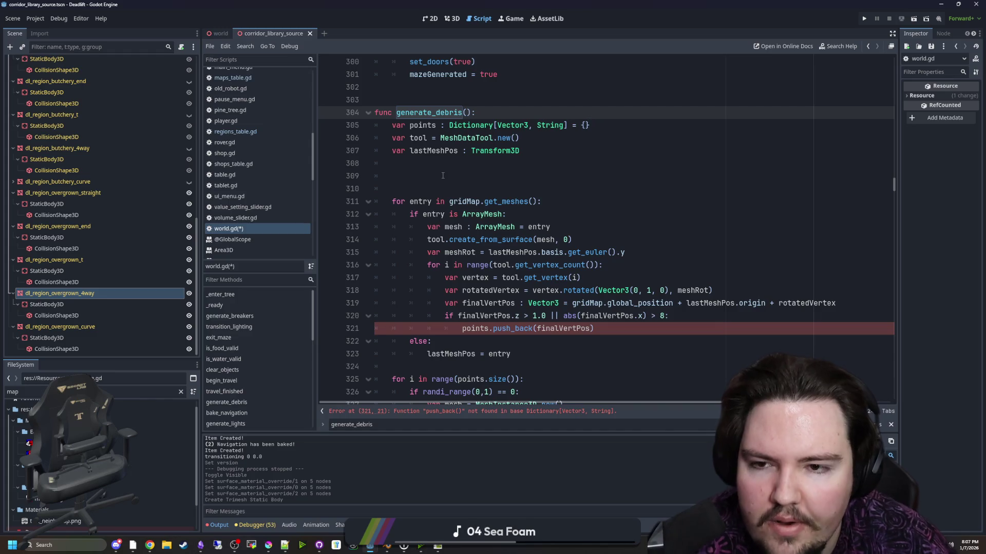
key(Down)
key(Down)
key(Down)
scroll(534, 161, down, 1)
click(470, 150)
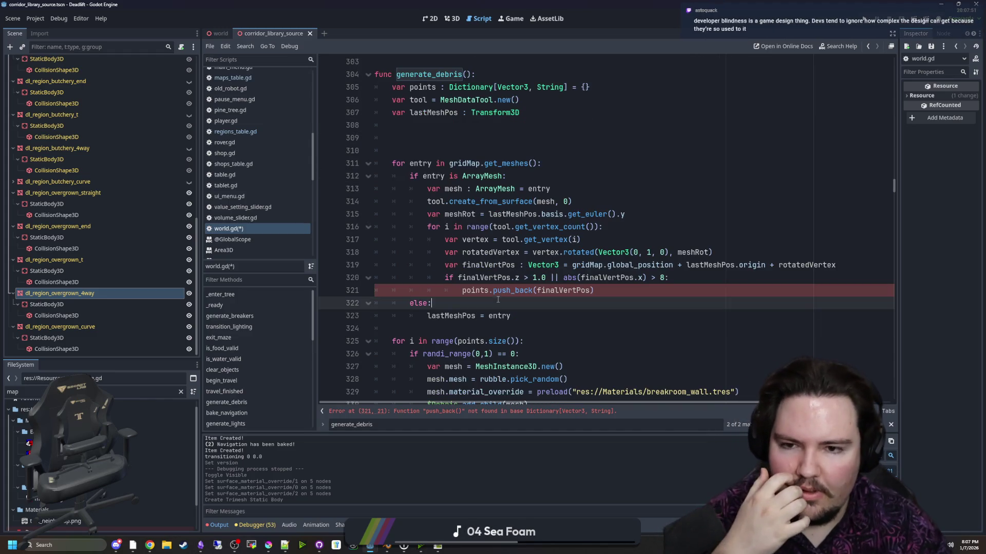
click(575, 302)
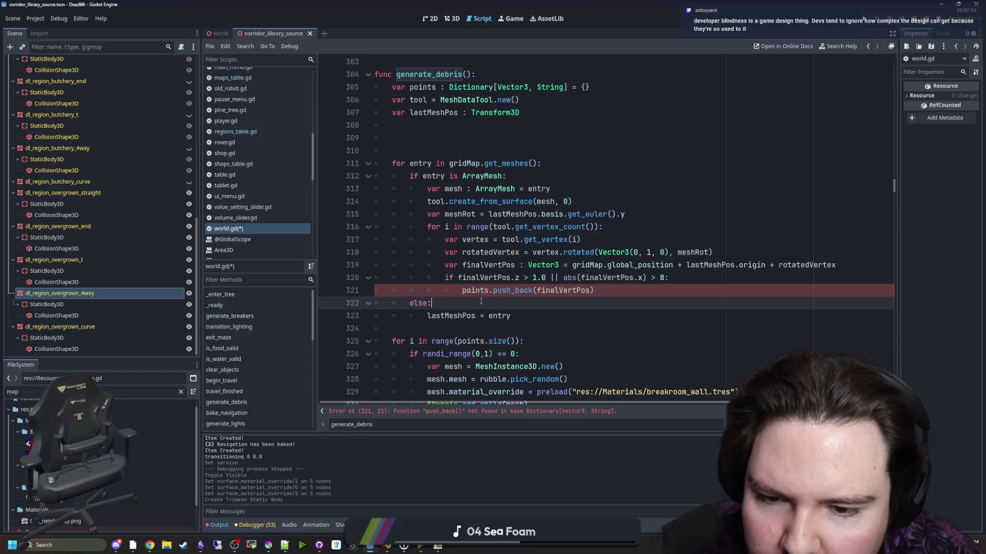
- Comment out the push_back line and add points[finalVertPos] = { inside the if block
click(701, 279)
key(Return)
text(points[)
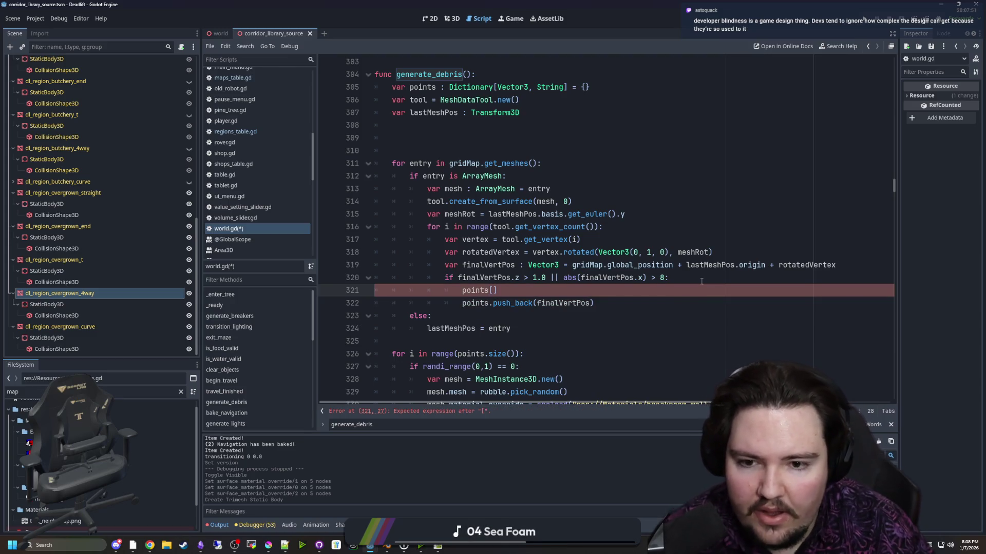
text(finalVe)
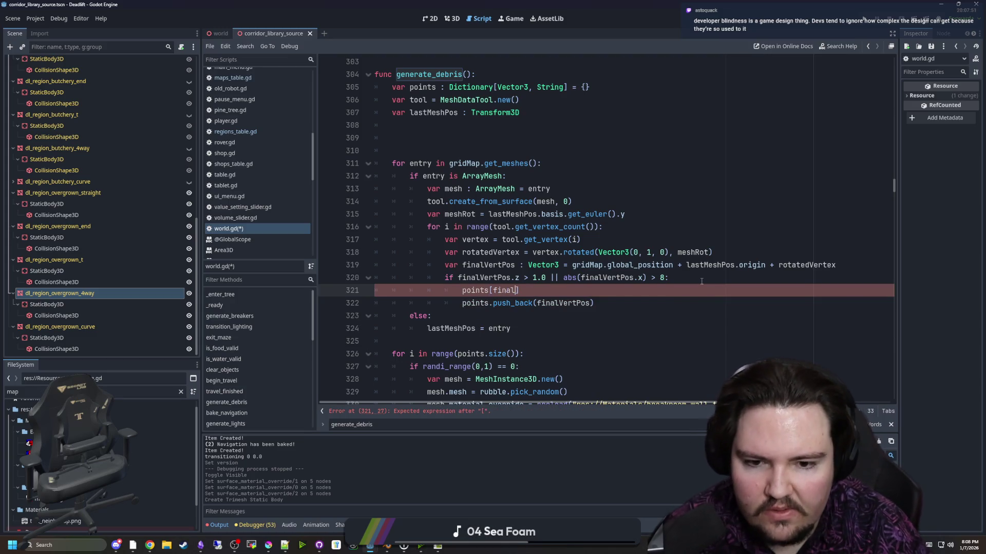
key(Return)
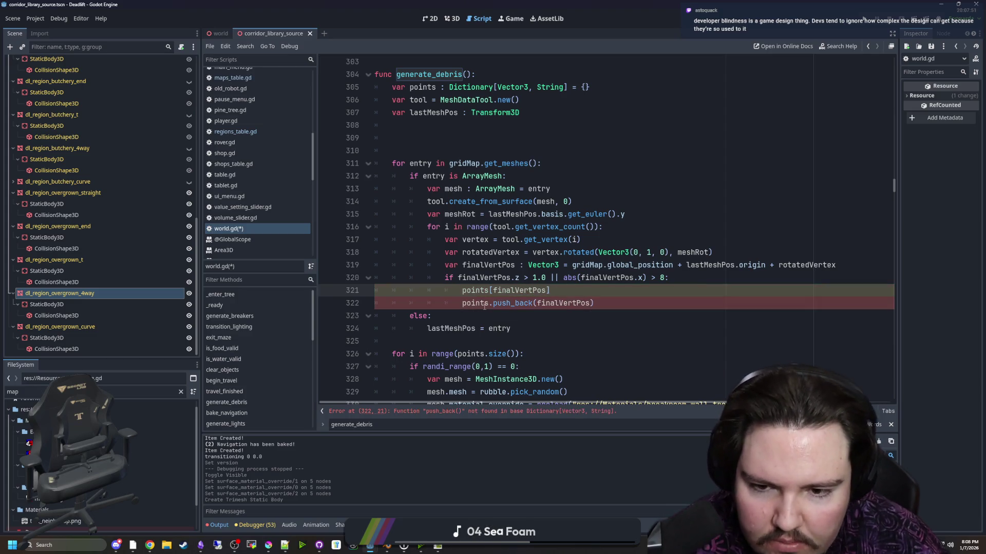
click(459, 304)
key(ctrl+k)
click(583, 291)
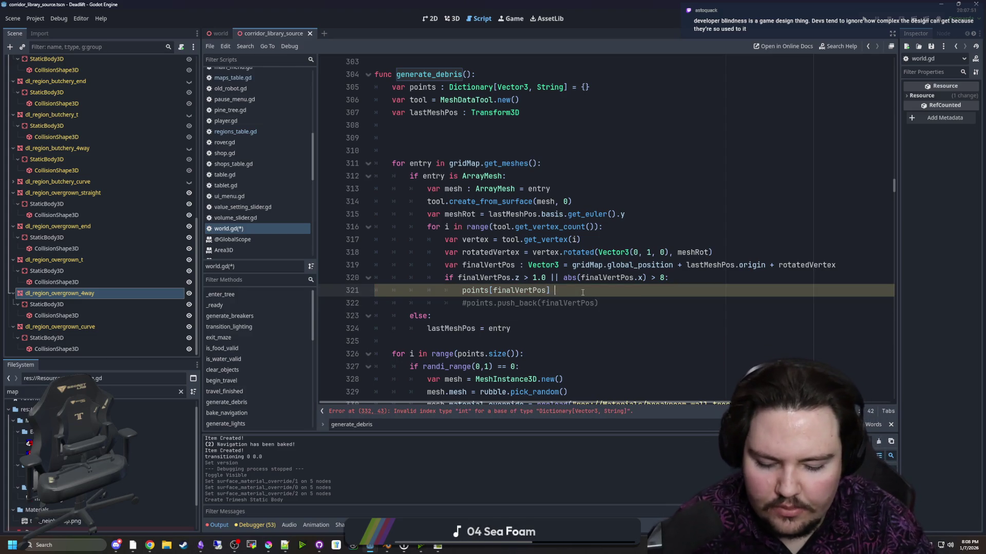
text(= {)
key(Return)
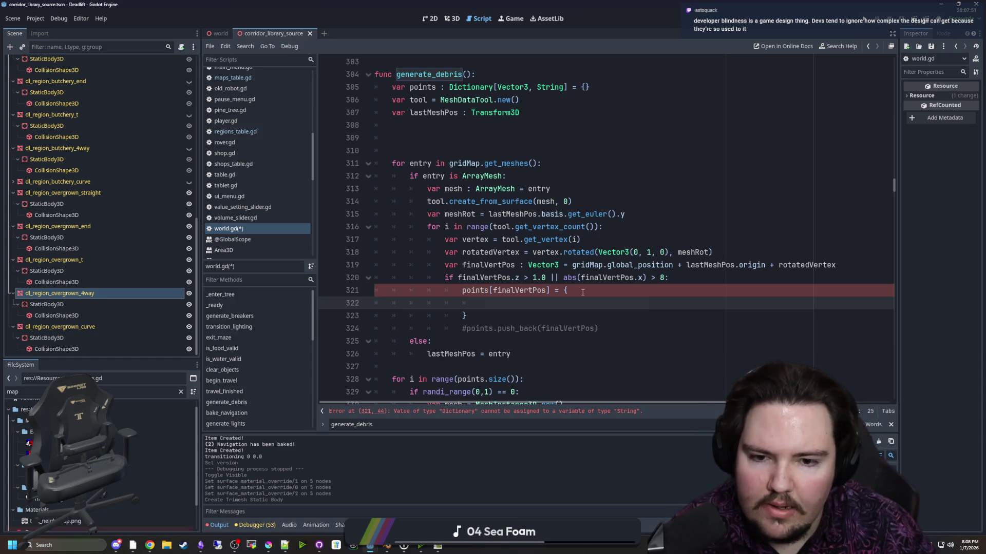
text(")
key(Escape)
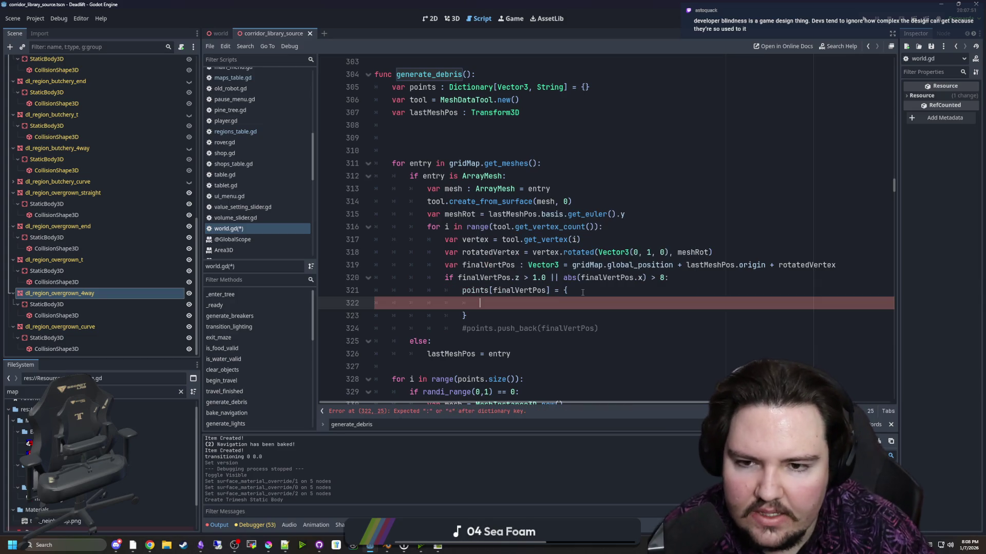
key(BackSpace)
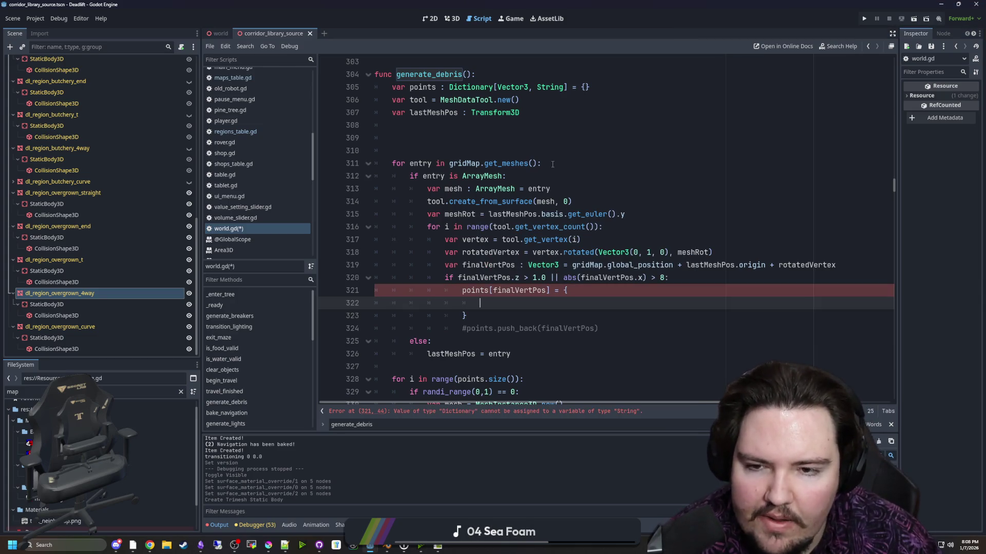
- Dismiss the get_meshes documentation popup and put the caret at the end of the meshRot line
mouse_move(511, 160)
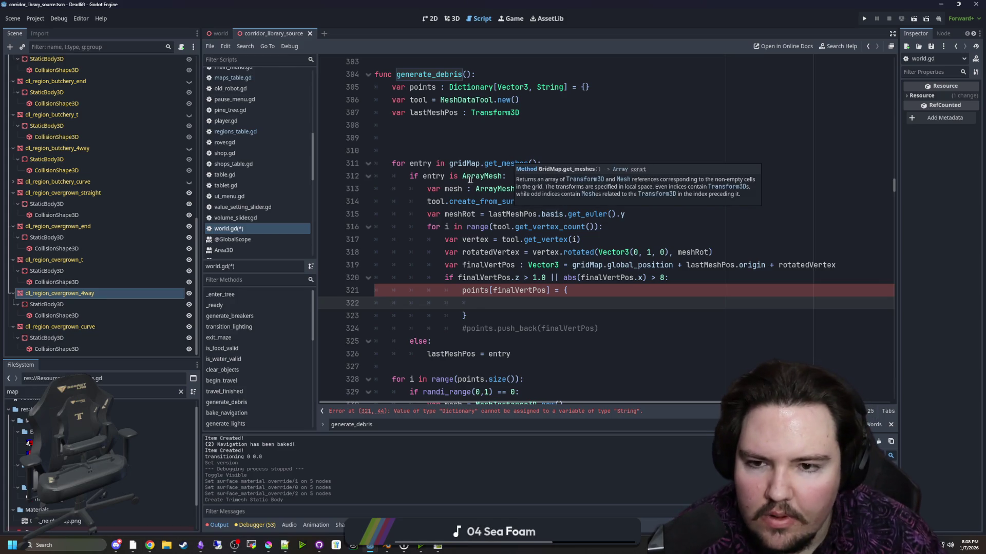
click(503, 177)
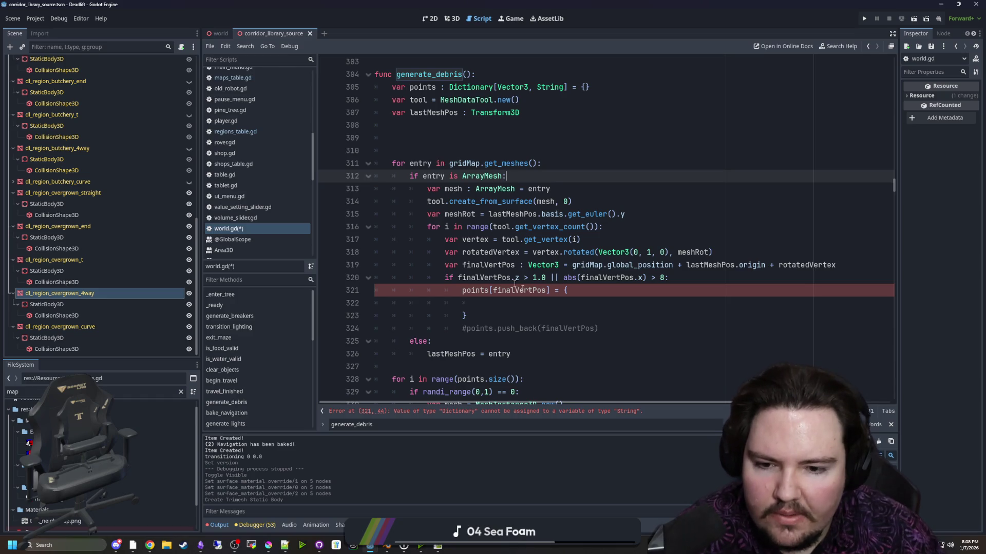
triple_click(423, 356)
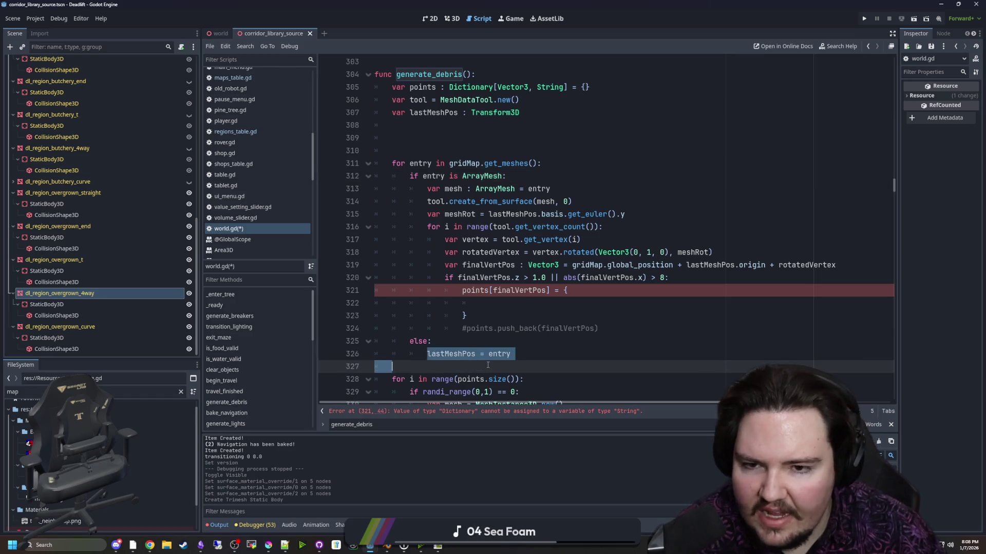
click(534, 366)
click(651, 218)
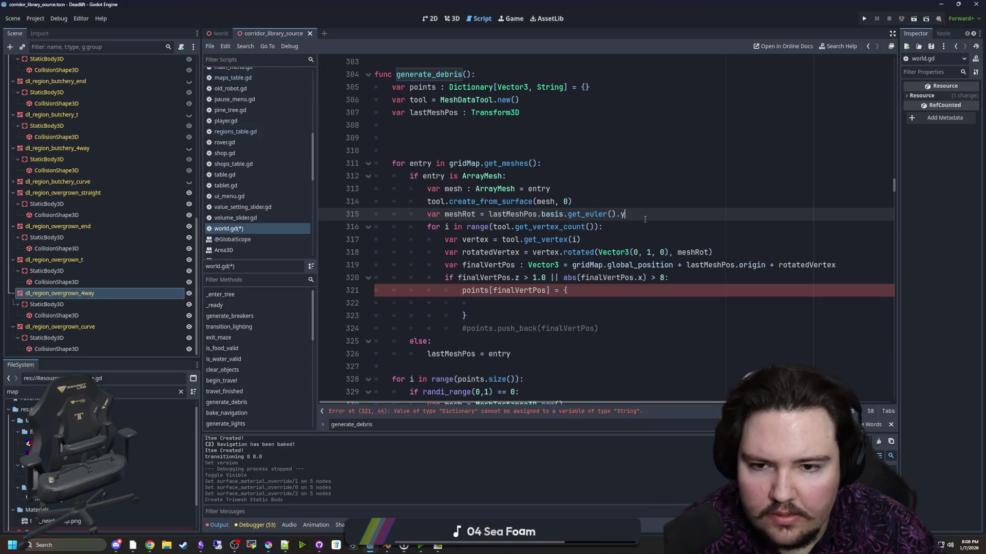
- Insert mapCoords[lastMeshPos] after the meshRot line, remove the stray lastMeshPos, and view mapCoords's declaration
key(Up)
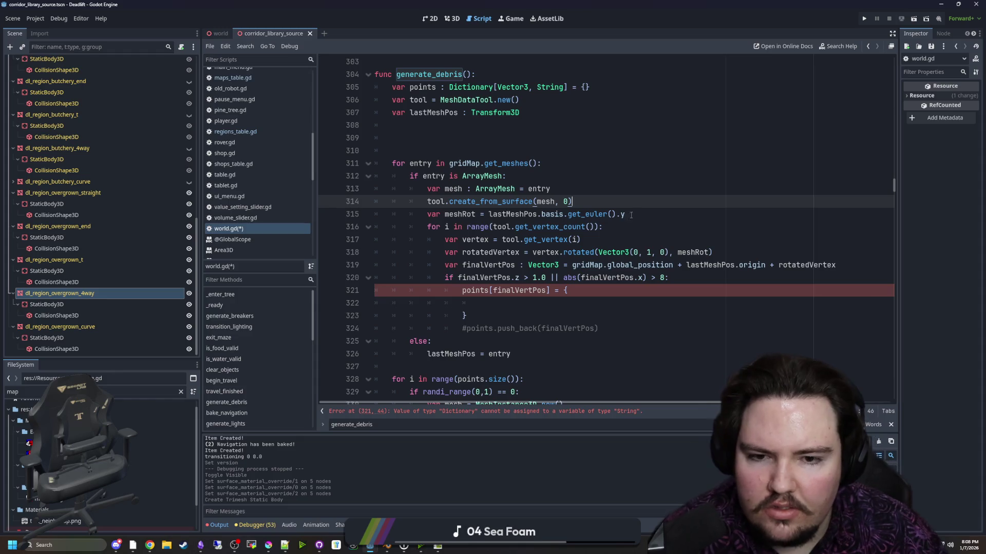
click(638, 215)
key(Return)
text(lastM)
key(Return)
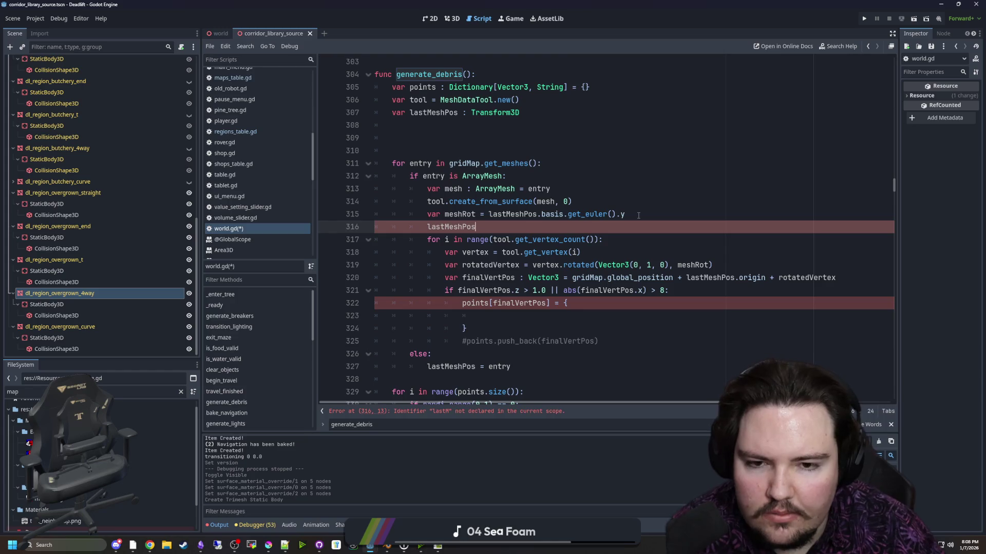
key(ctrl+shift+Return)
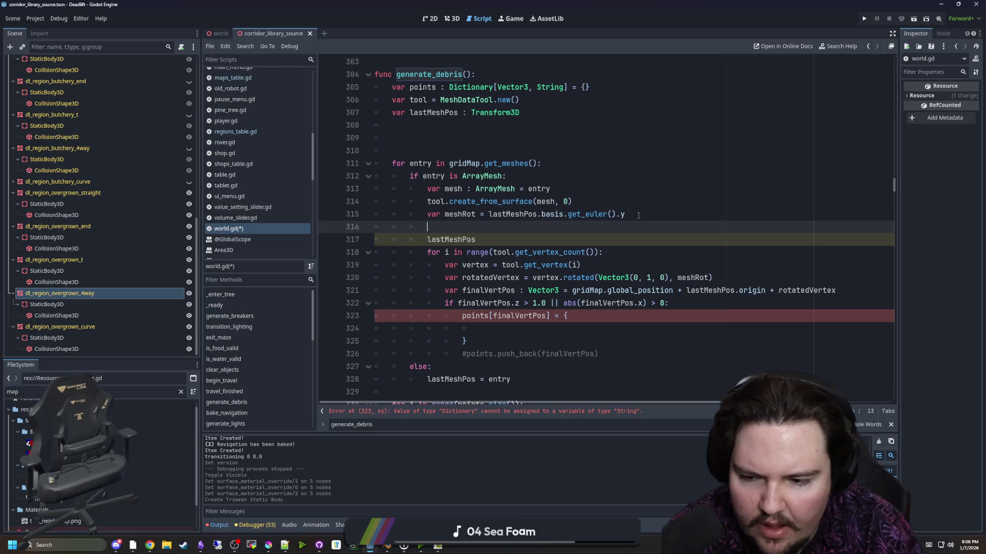
text(map)
key(Return)
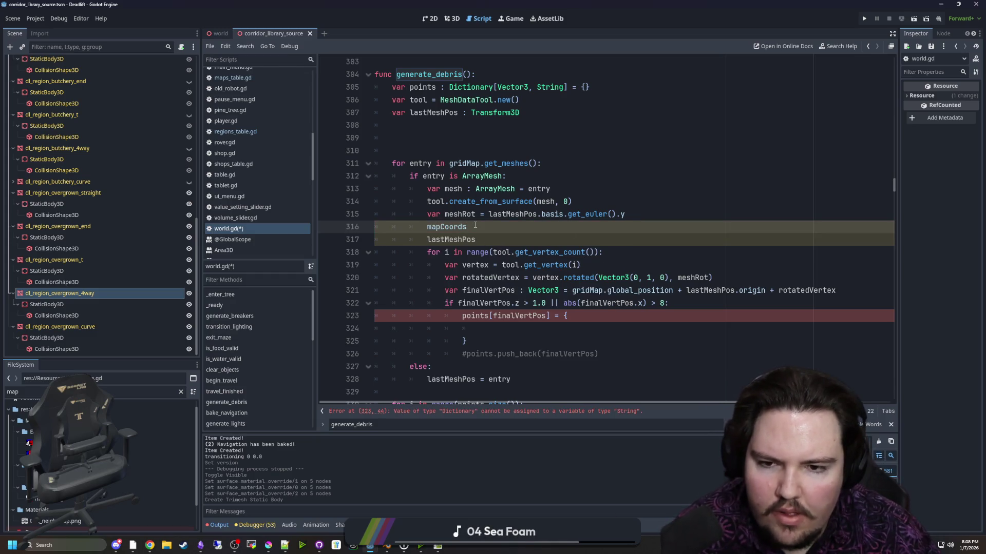
text(last)
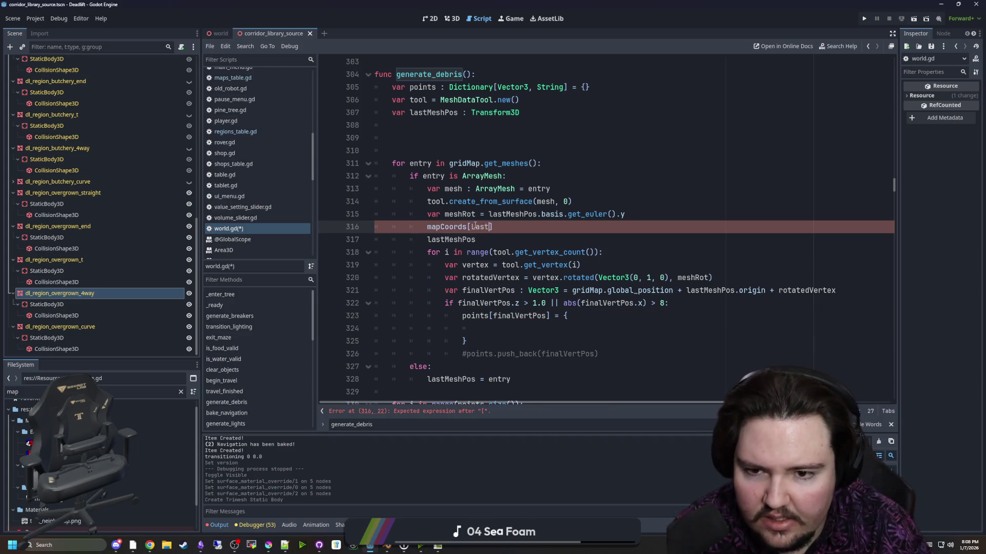
text(Mesh)
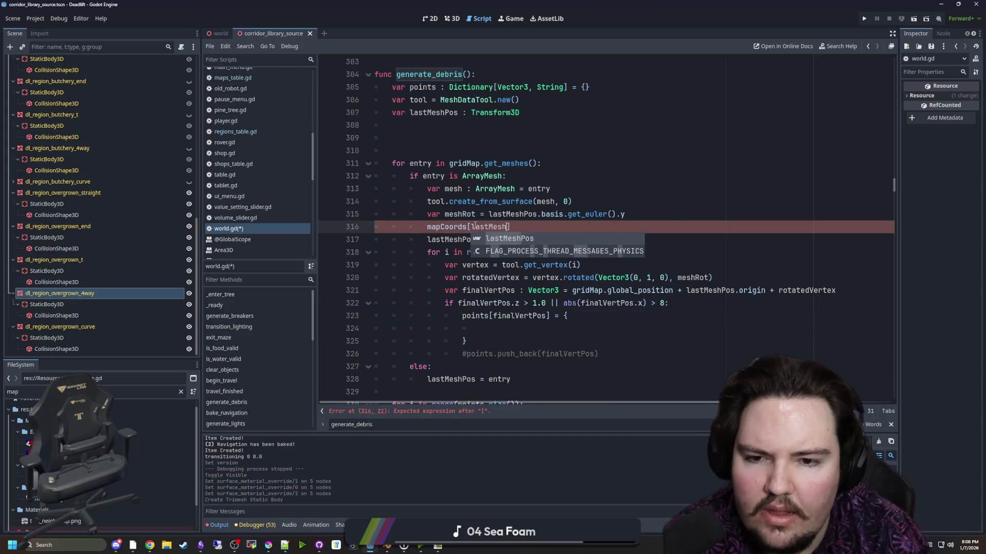
key(Return)
click(468, 237)
key(ctrl+BackSpace)
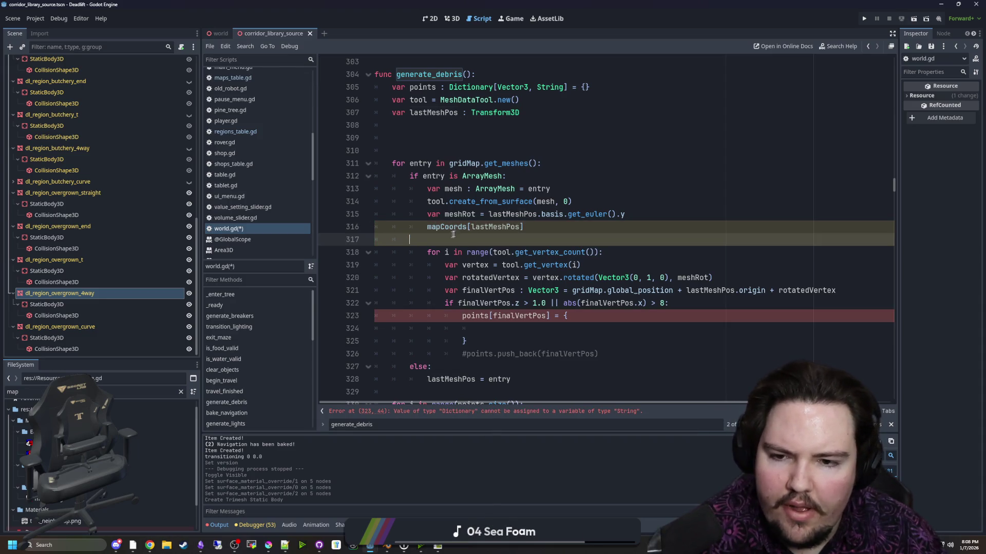
ctrl+click(445, 232)
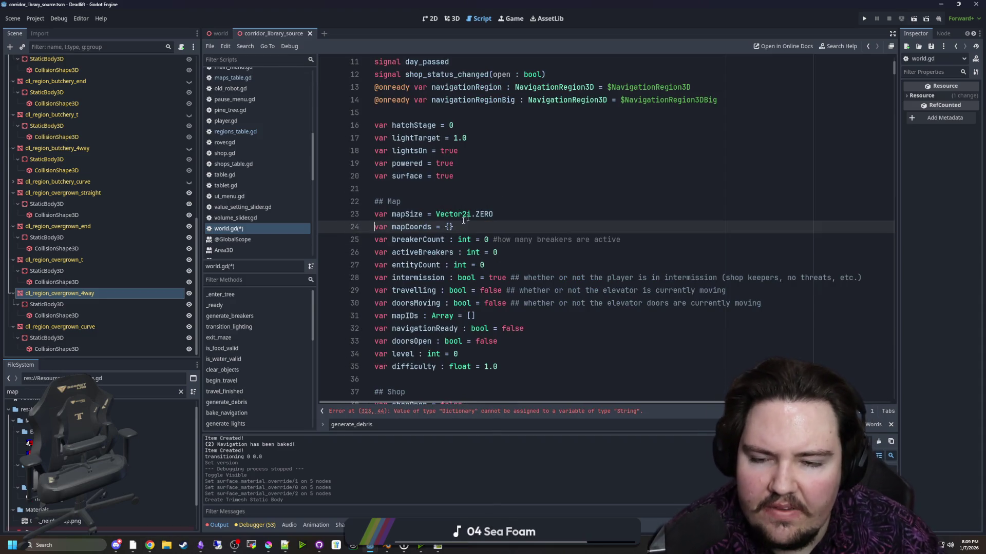
- Search for 'mapCoords' to find its RegionID-keyed entry creation on line 783, then return to line 323
key(alt+Left)
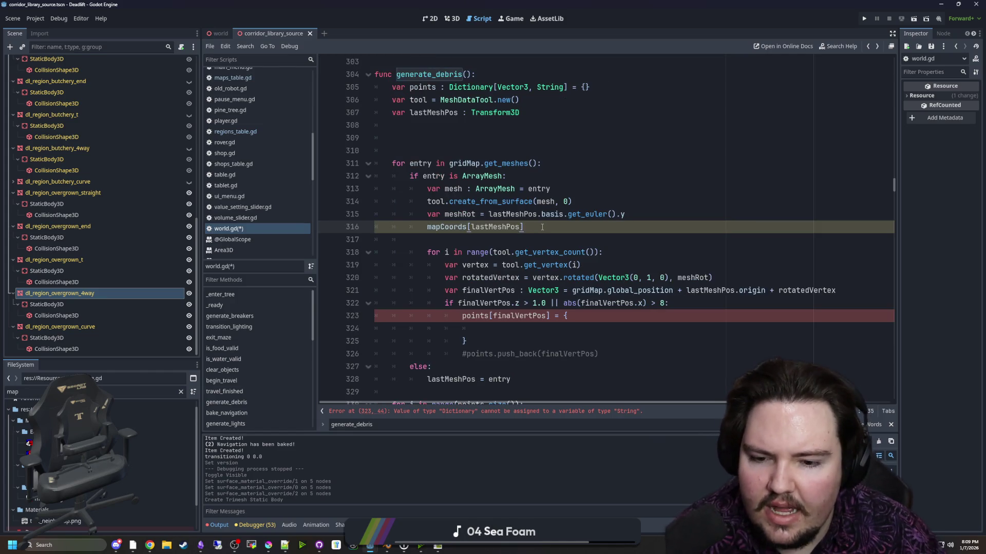
key(ctrl+f)
text(mapCoords)
key(Return)
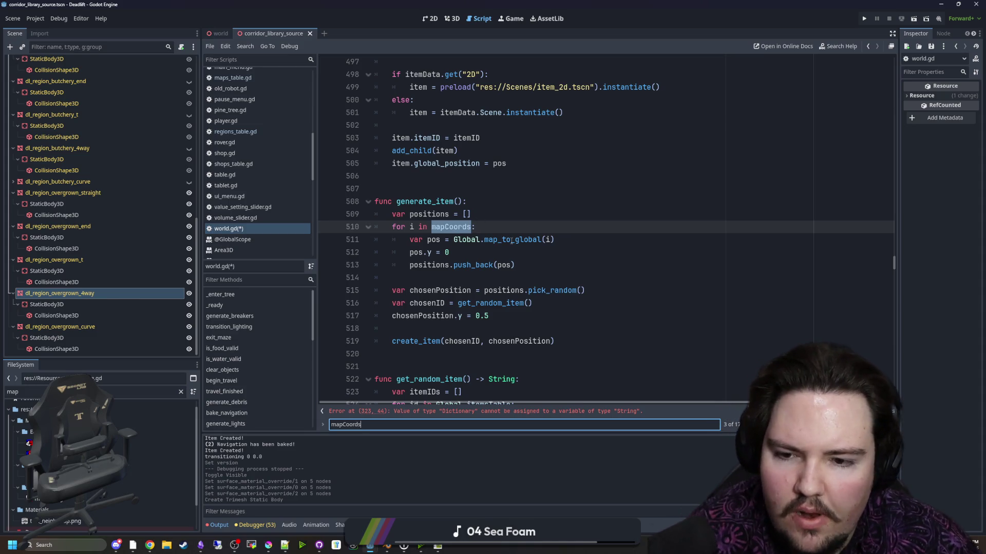
key(Return)
key(Return)
key(Return)
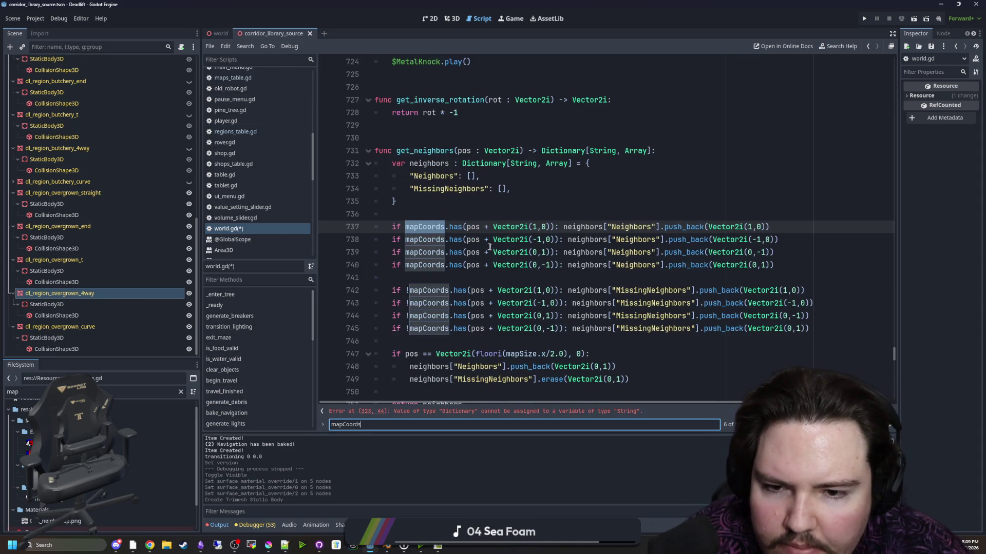
key(Return)
key(Return)
key(Return)
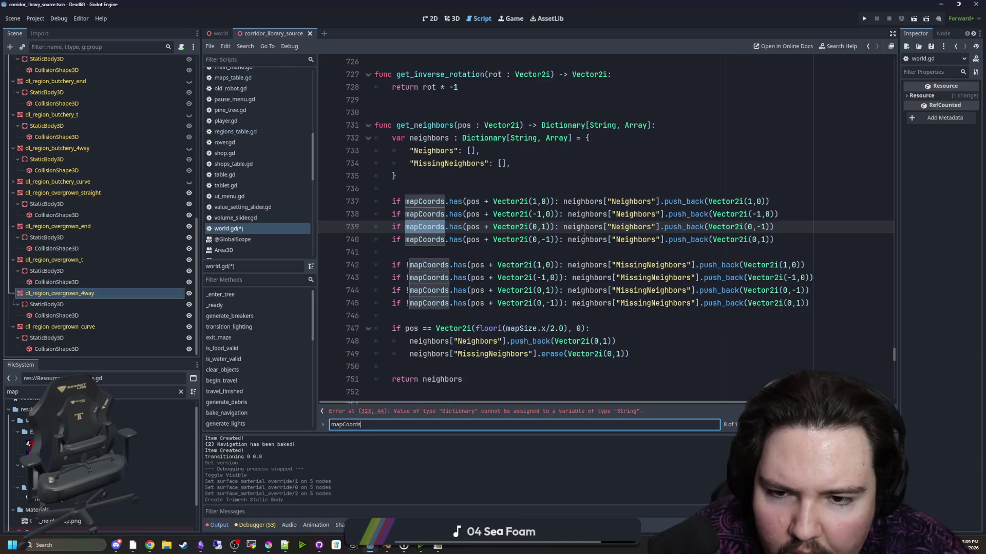
key(Return)
key(Return)
key(Return)
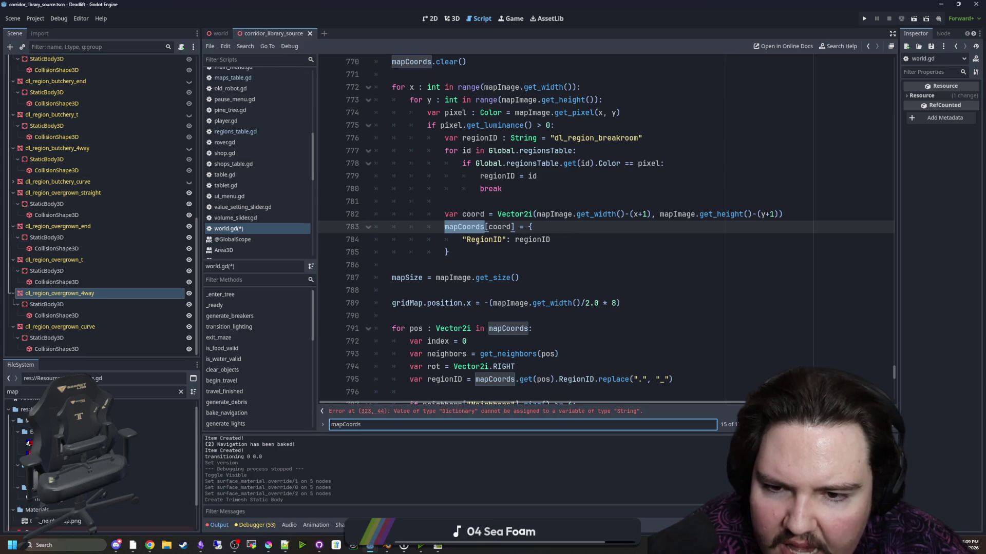
double_click(477, 240)
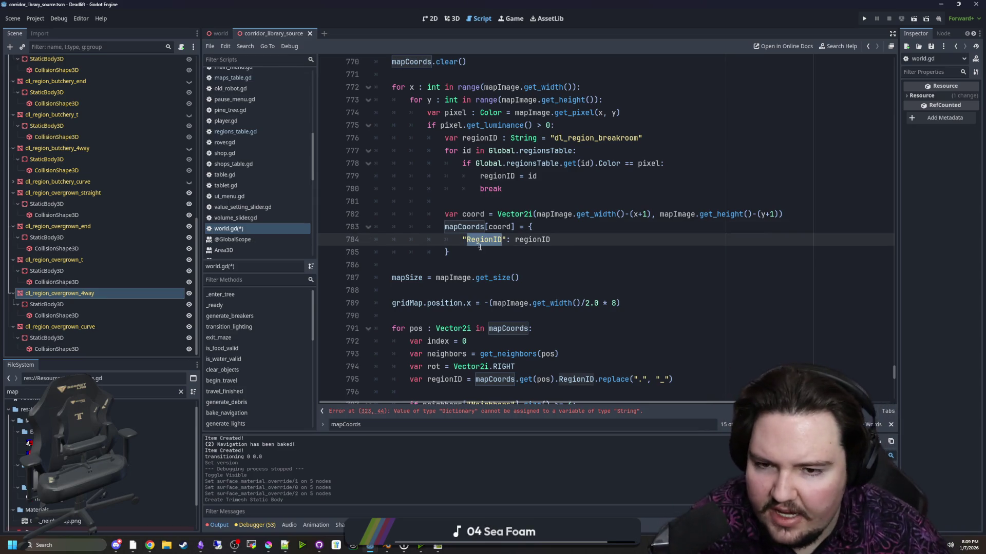
click(480, 252)
click(458, 420)
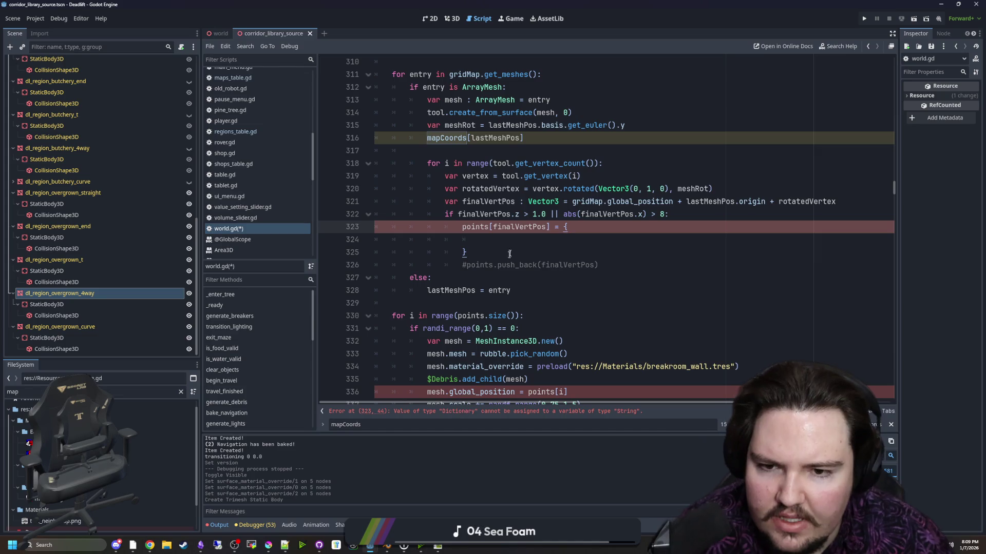
- Prefix the mapCoords[lastMeshPos] lookup on line 316 with 'var data =' and add a line below
click(537, 239)
scroll(507, 211, up, 2)
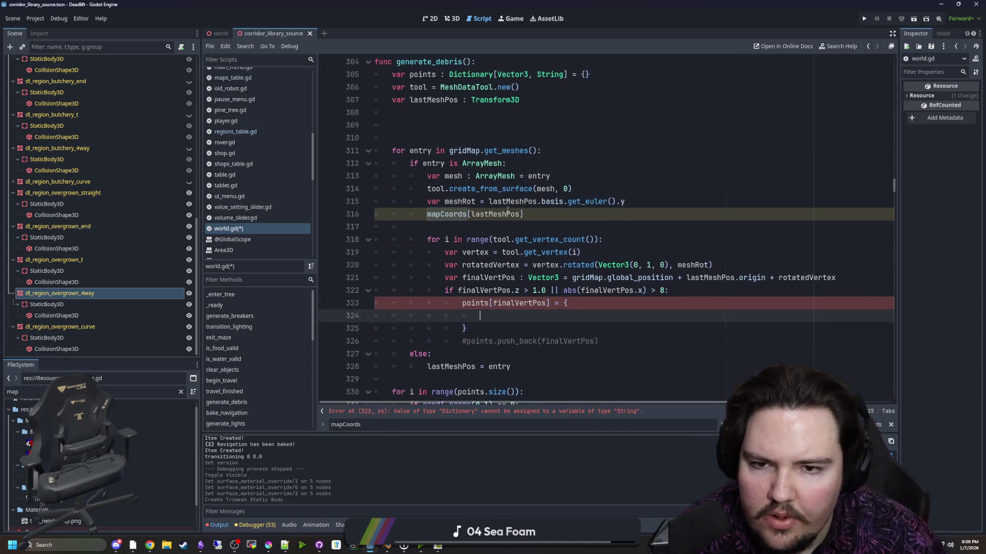
click(427, 215)
text(var data =)
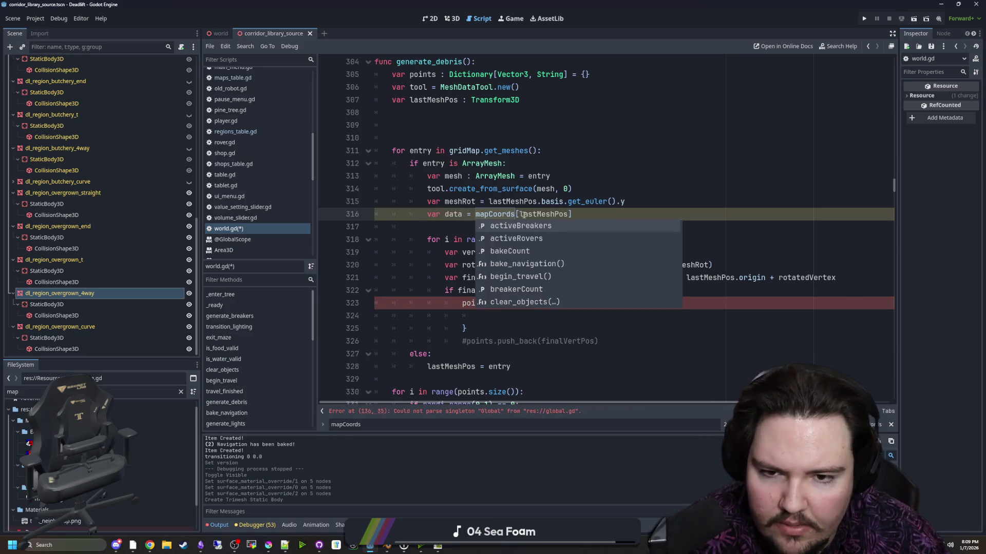
click(591, 212)
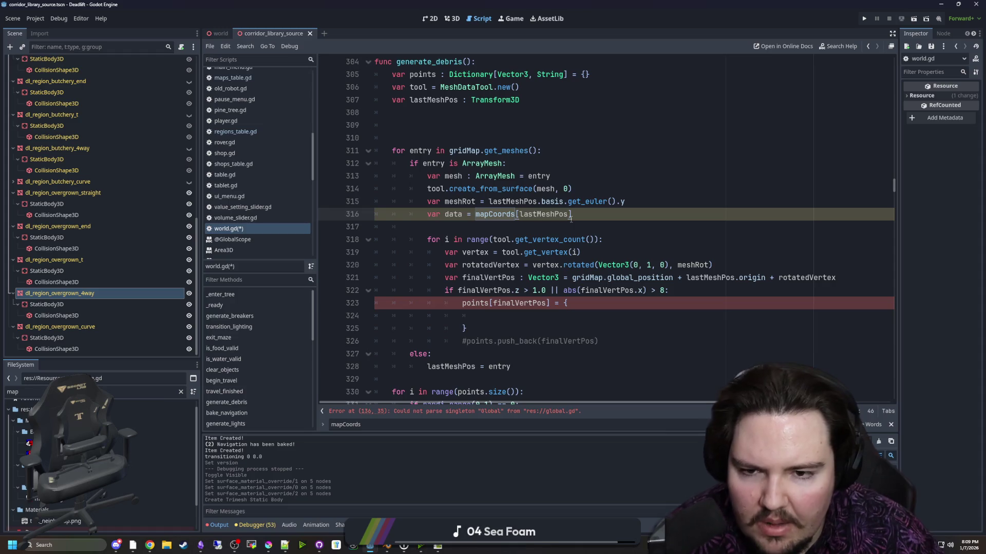
key(Return)
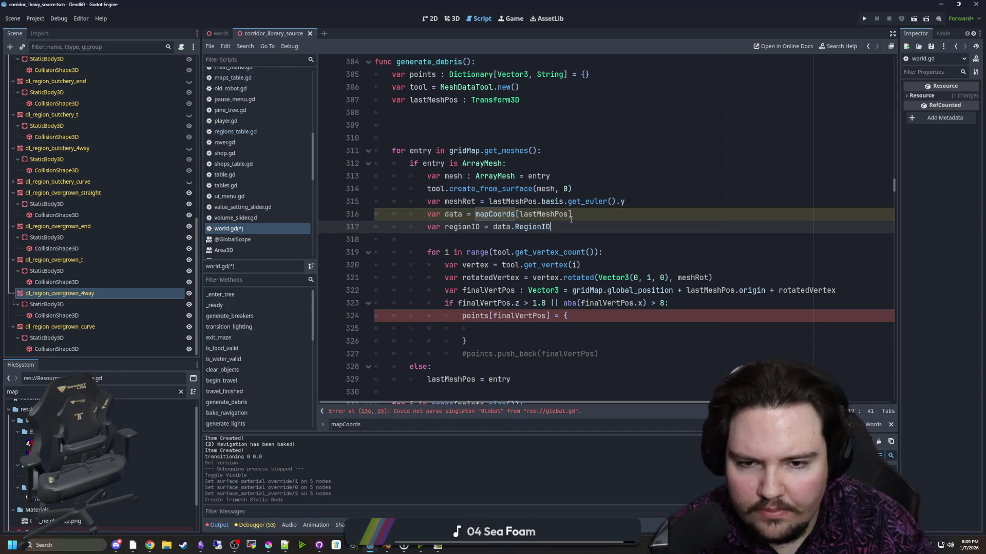
click(475, 239)
- Replace the empty brace block so the line reads points[finalVertPos] = regionID
scroll(472, 229, down, 1)
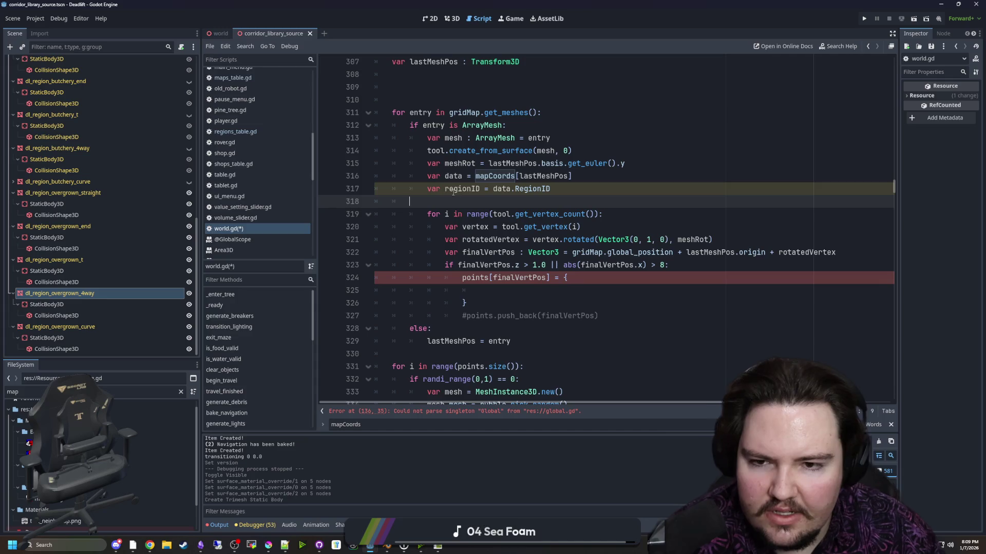
scroll(453, 191, up, 3)
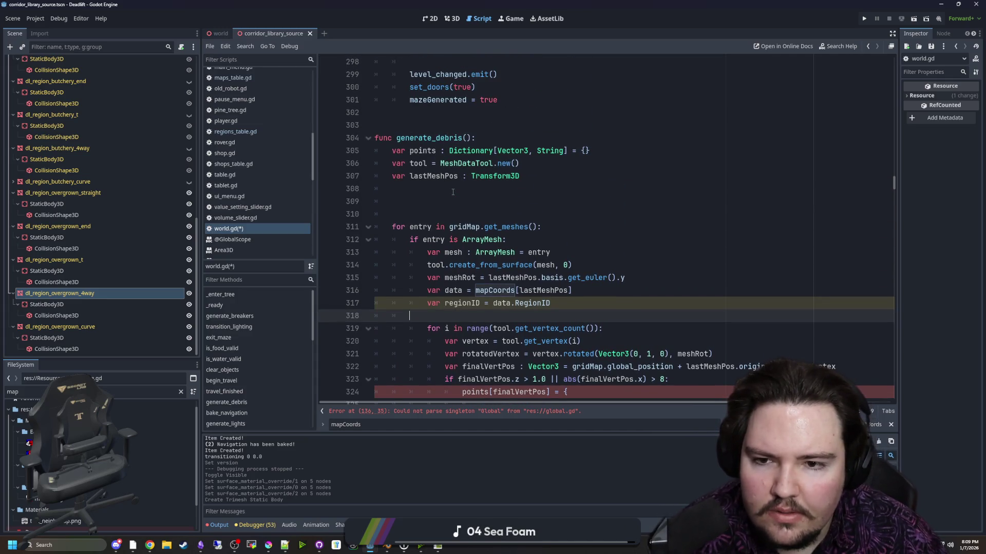
scroll(453, 191, down, 3)
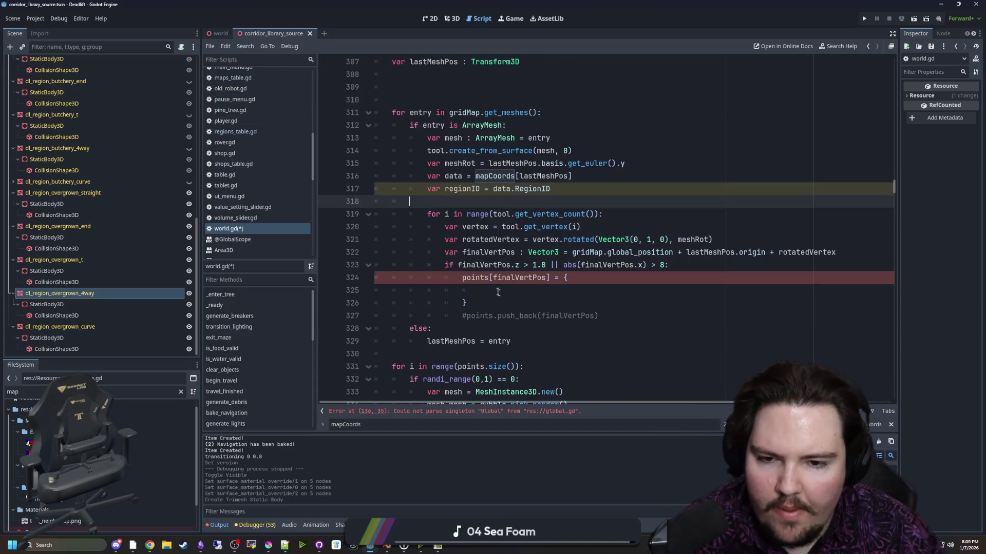
click(501, 291)
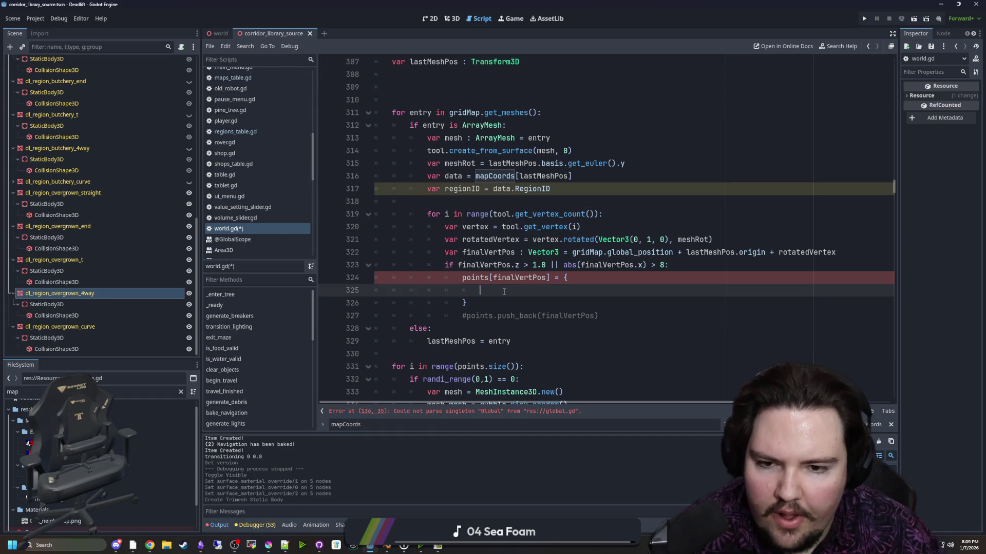
click(463, 303)
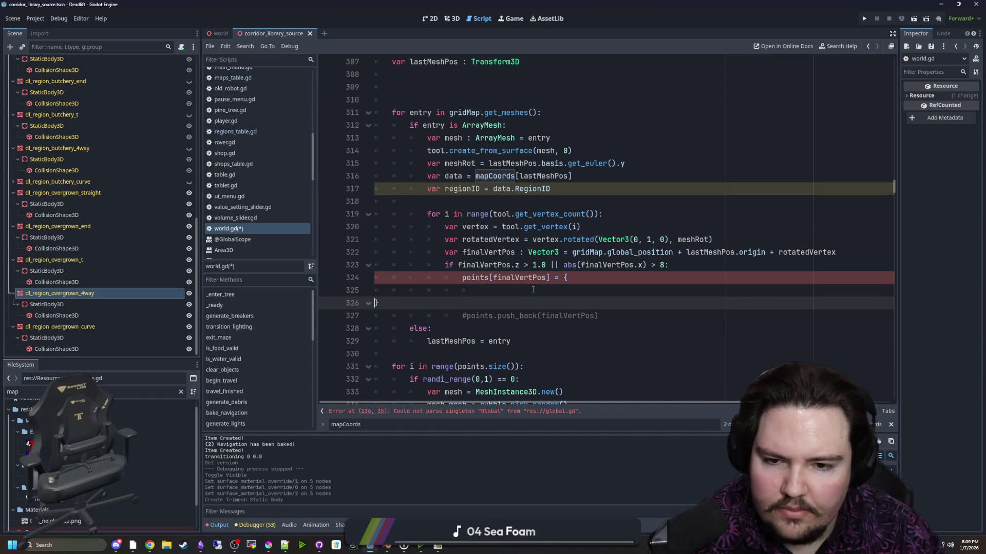
key(BackSpace)
key(BackSpace)
key(BackSpace)
key(BackSpace)
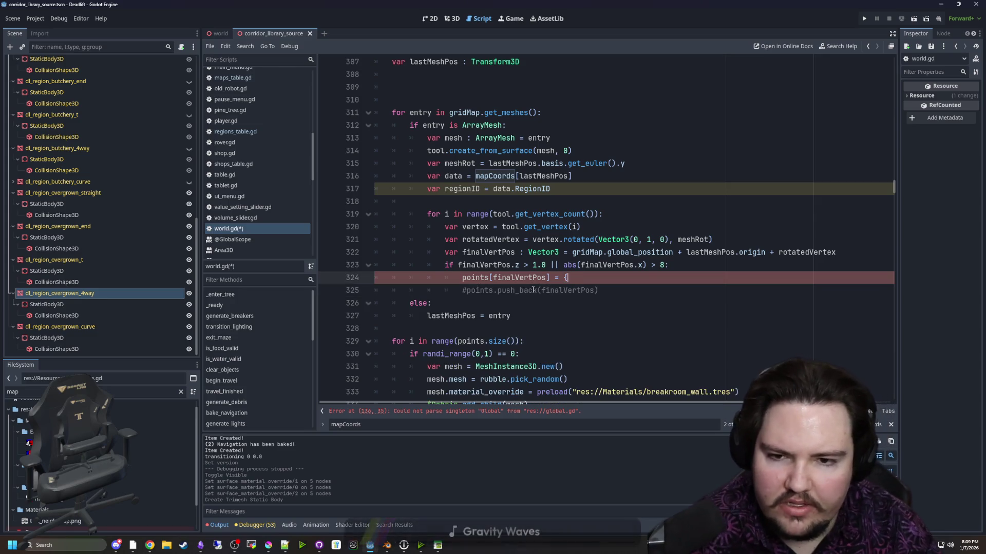
text(regionID)
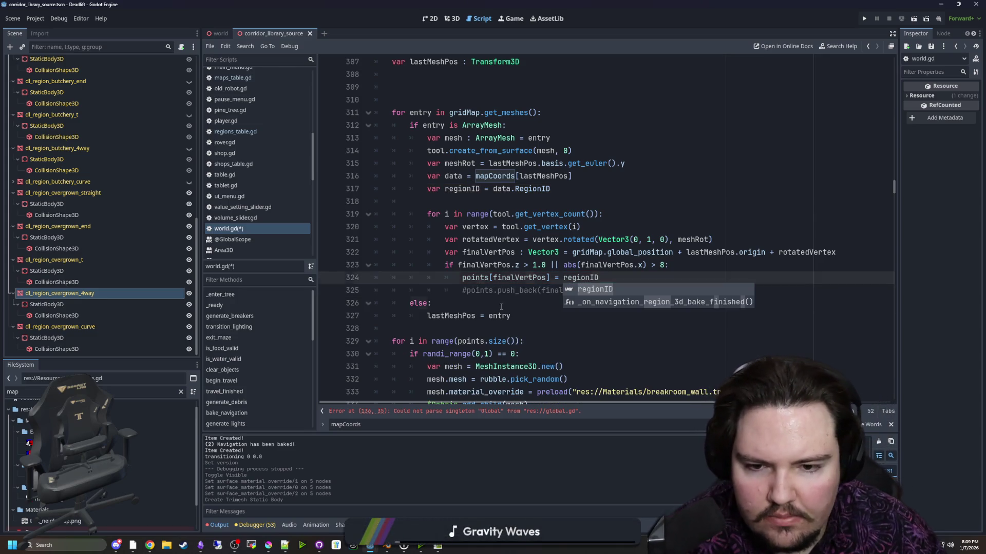
click(463, 297)
scroll(447, 302, down, 3)
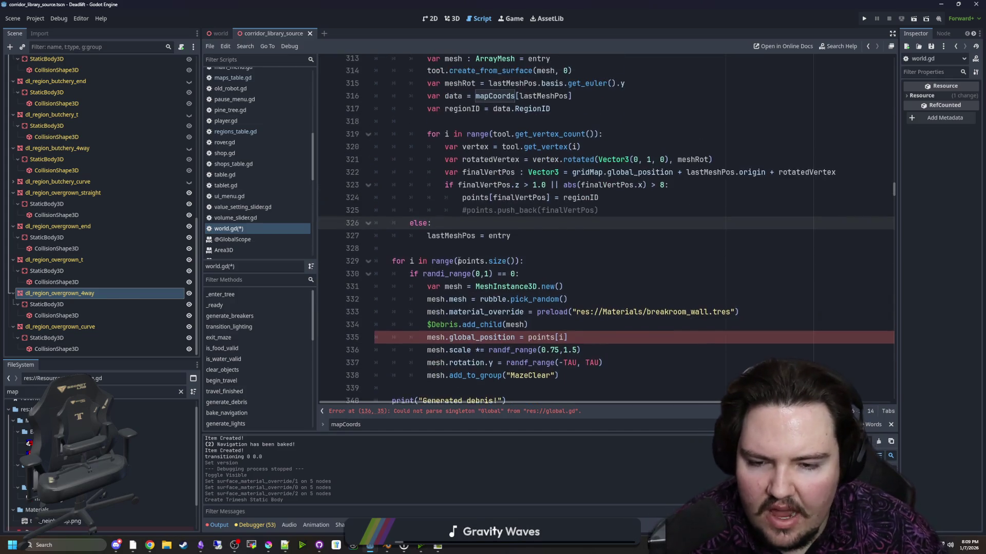
click(548, 292)
key(ctrl+z)
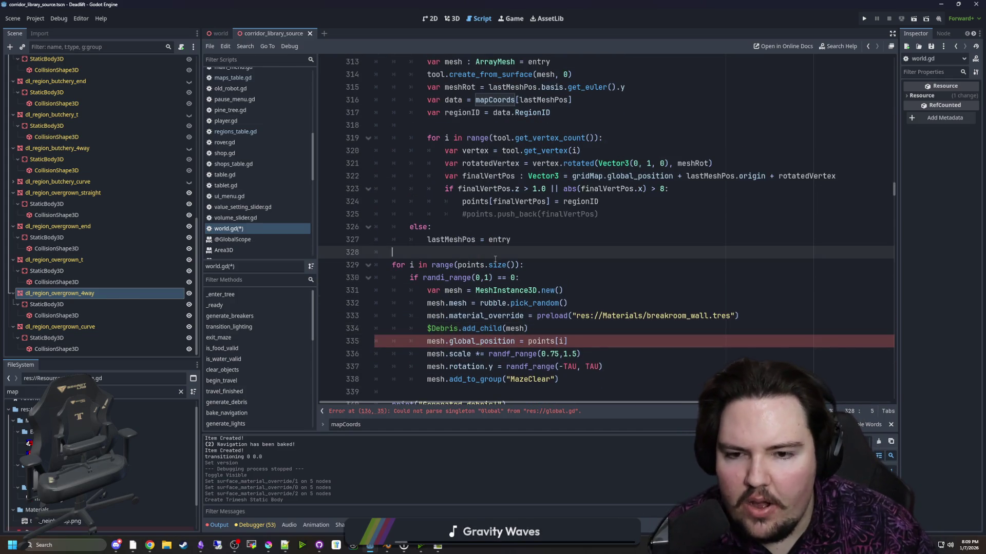
key(ctrl+y)
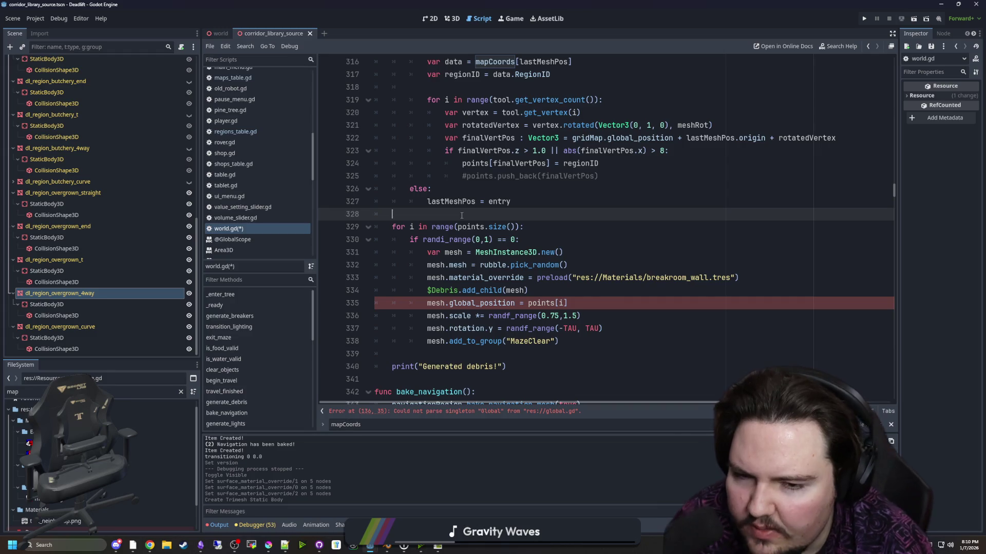
- Delete the extra blank lines above the loop over the grid map's meshes
scroll(462, 216, up, 3)
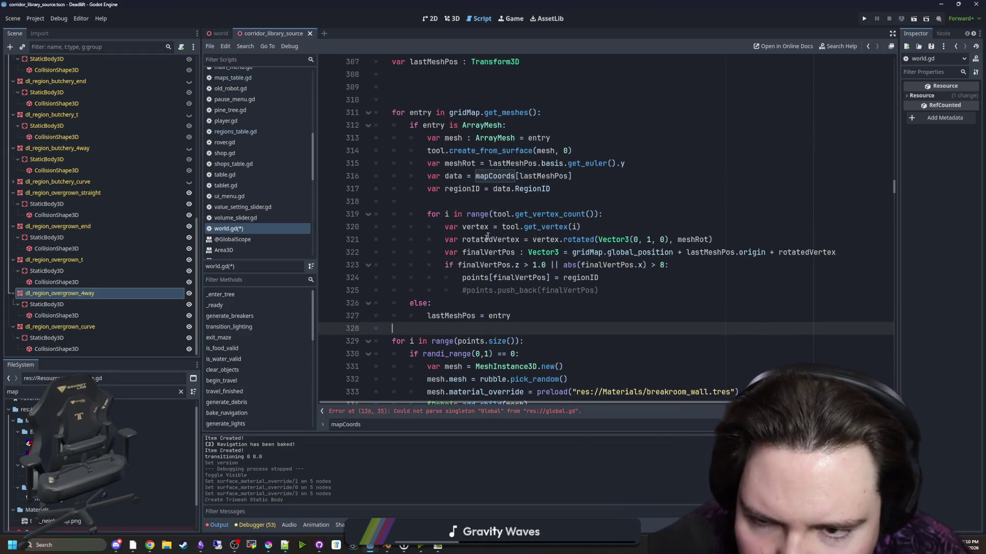
scroll(493, 200, up, 3)
click(471, 204)
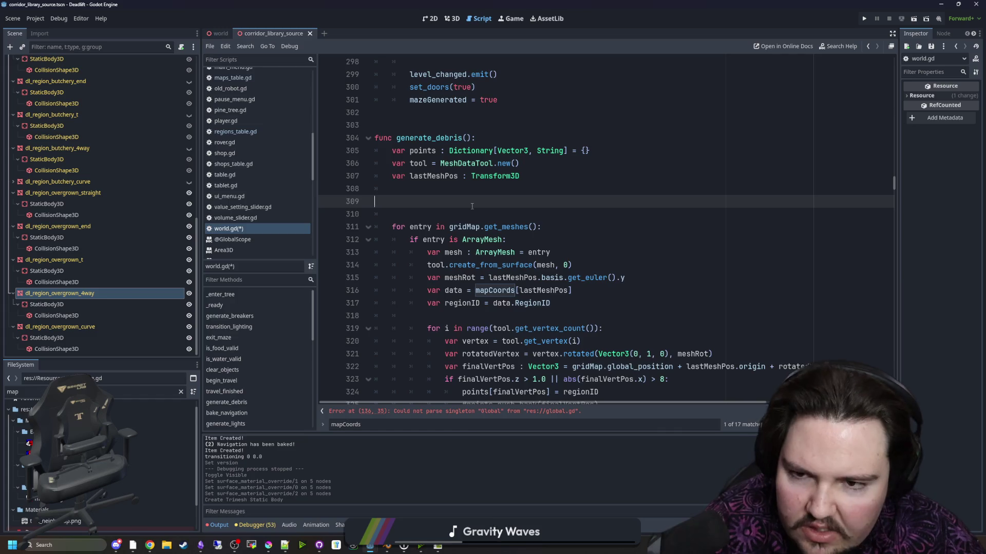
key(BackSpace)
key(BackSpace)
key(Down)
- Open a blank line below $Debris.add_child(mesh) in the debris-spawning loop
scroll(529, 231, down, 5)
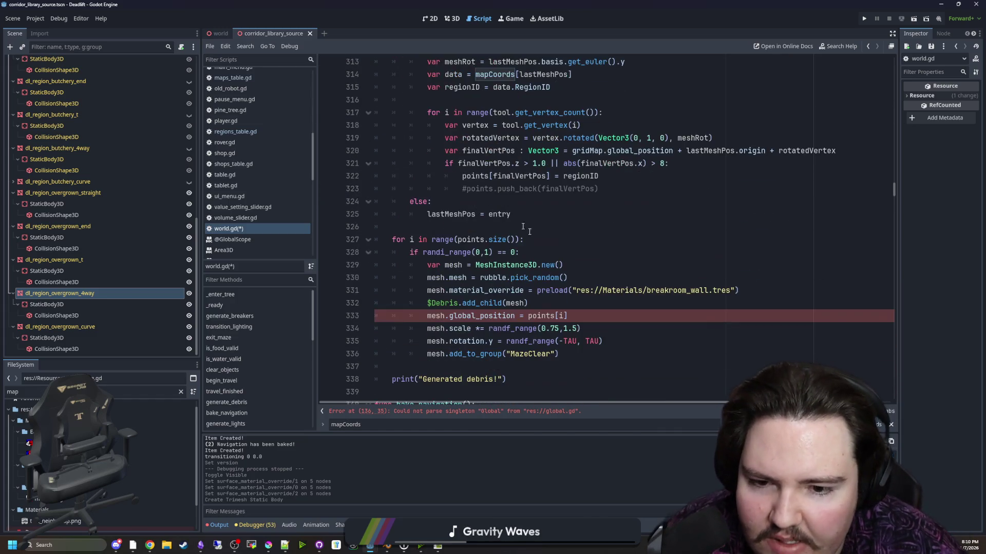
click(425, 316)
click(565, 300)
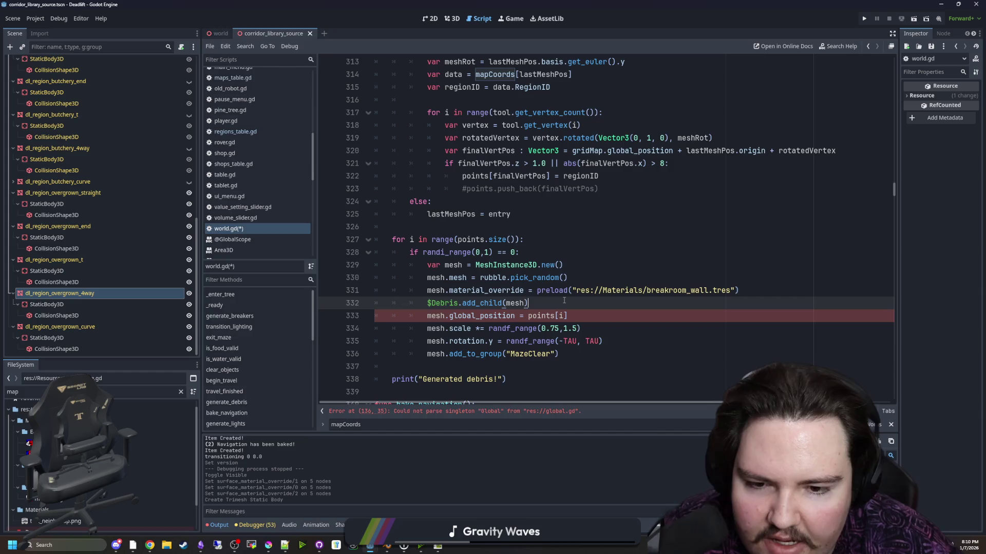
scroll(564, 300, down, 1)
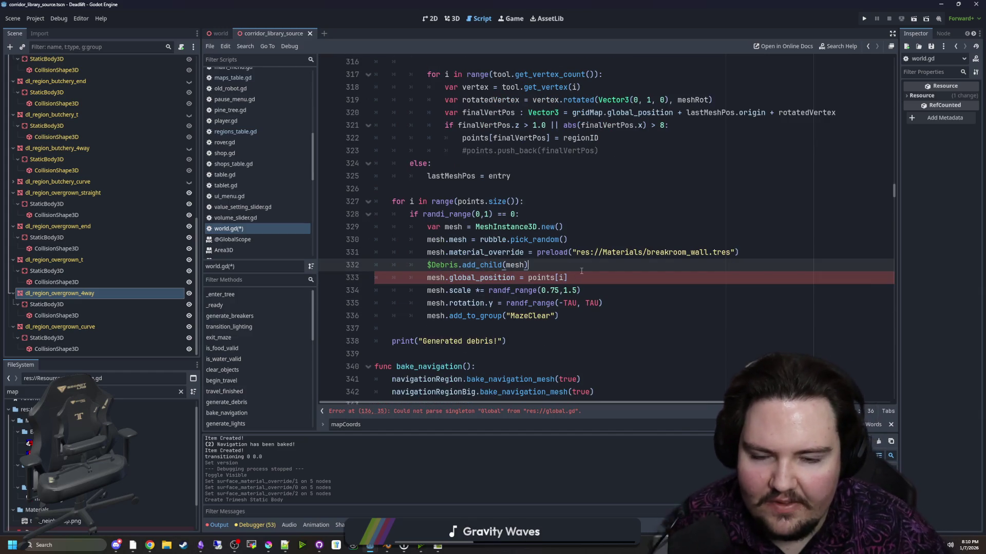
key(Return)
key(Return)
key(Return)
- Type mesh.global_position on a new line below $Debris.add_child(mesh)
key(Up)
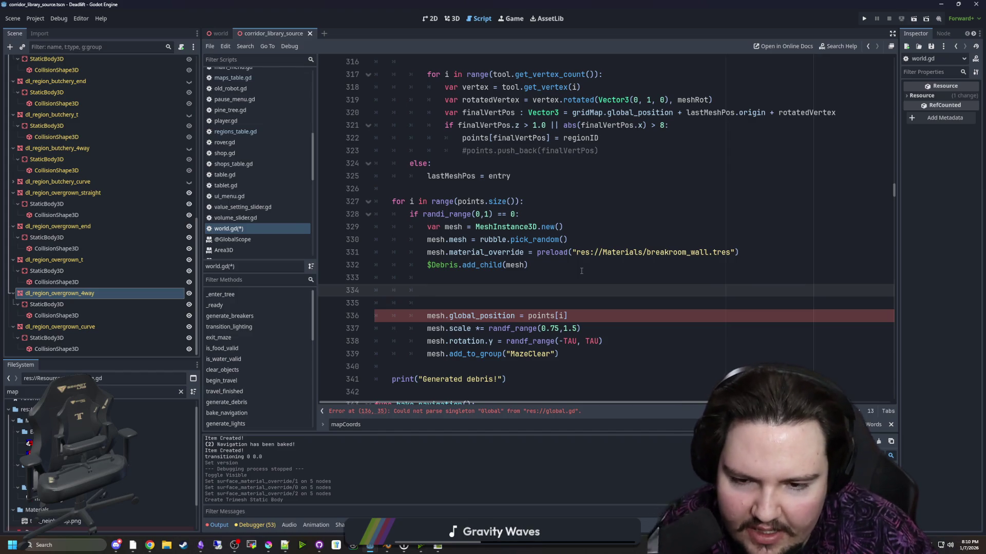
text(mesh.g)
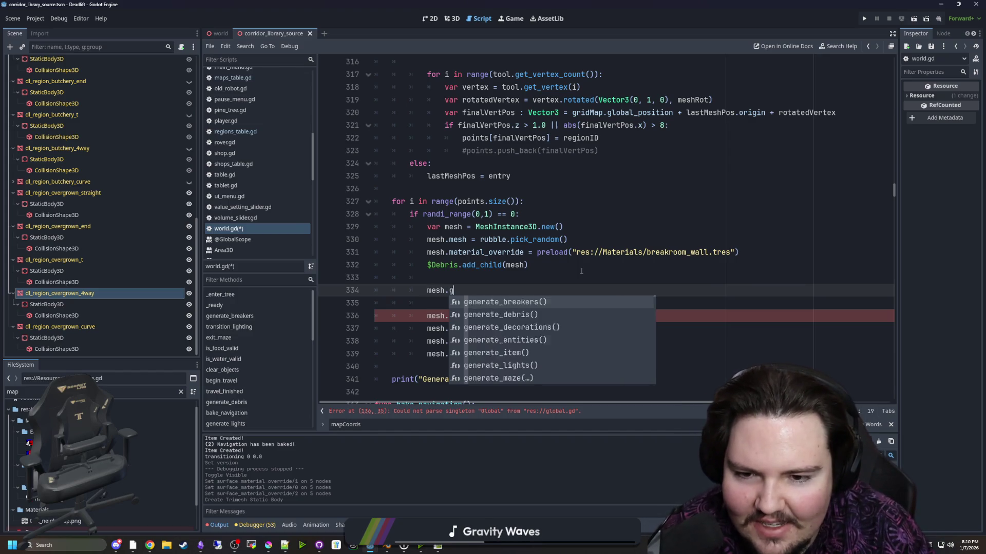
text(lobal_position)
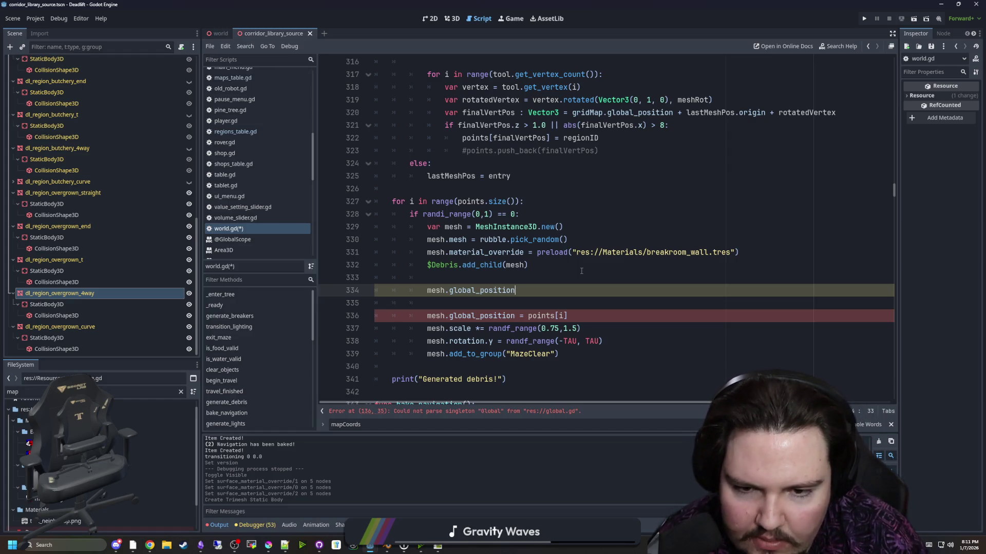
click(536, 189)
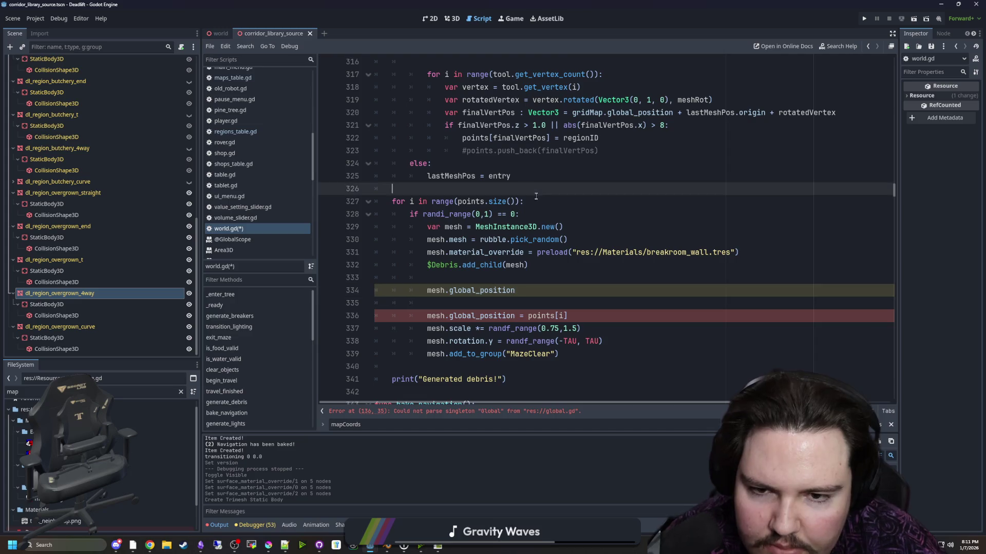
- Strip the range() call and its extra parenthesis from the debris loop header
click(534, 202)
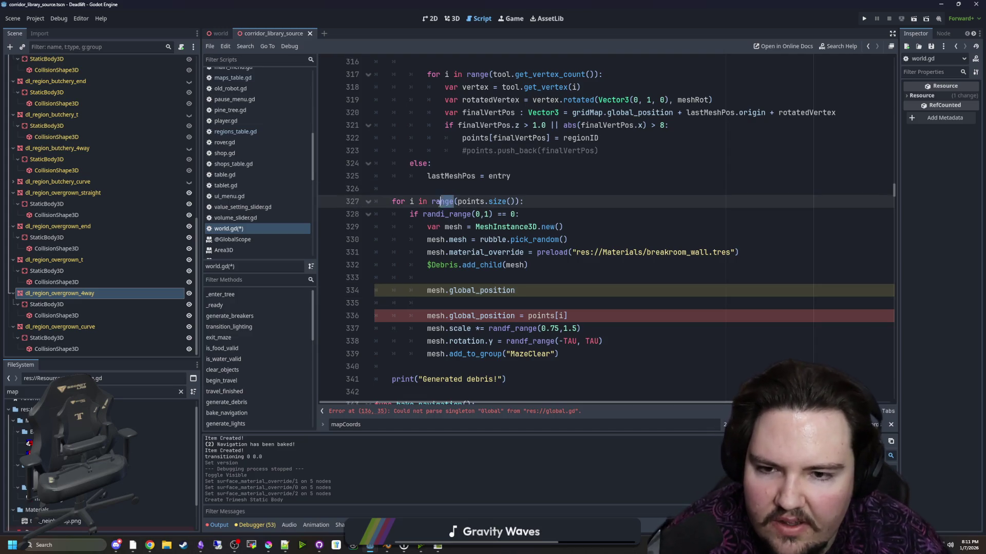
click(449, 215)
double_click(443, 201)
key(Delete)
key(Delete)
click(494, 201)
key(BackSpace)
click(498, 195)
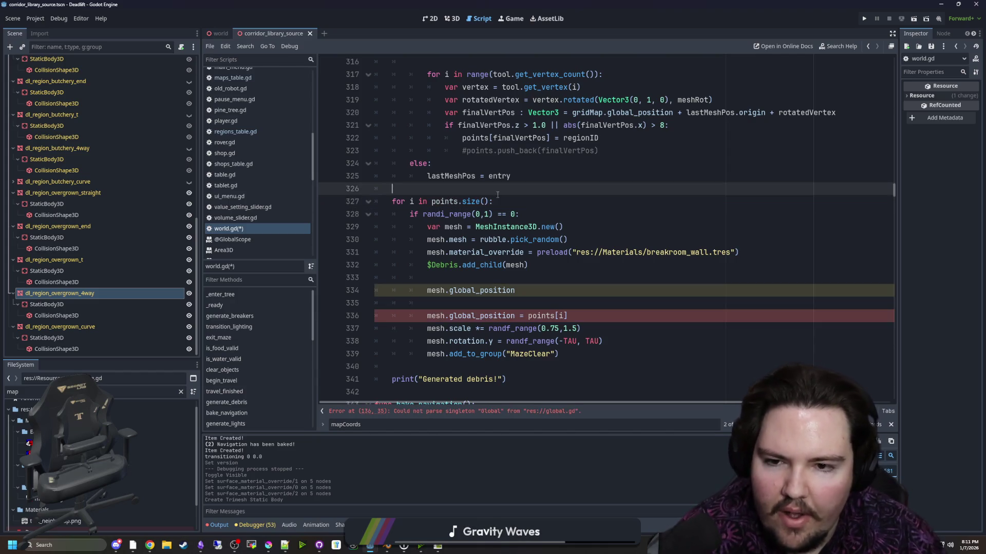
- Set mesh.global_position = coord and make the loop read 'for coord in points'
click(531, 289)
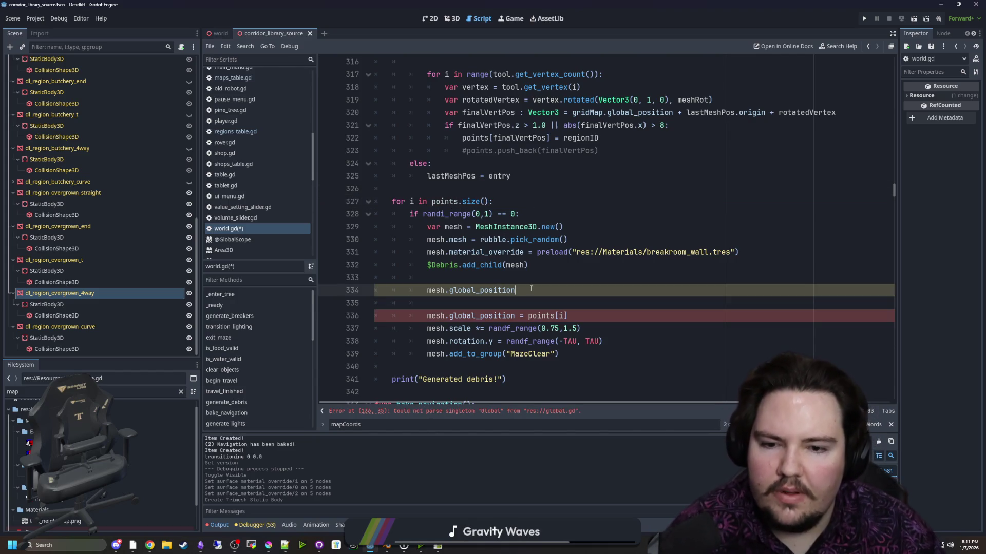
text( = i)
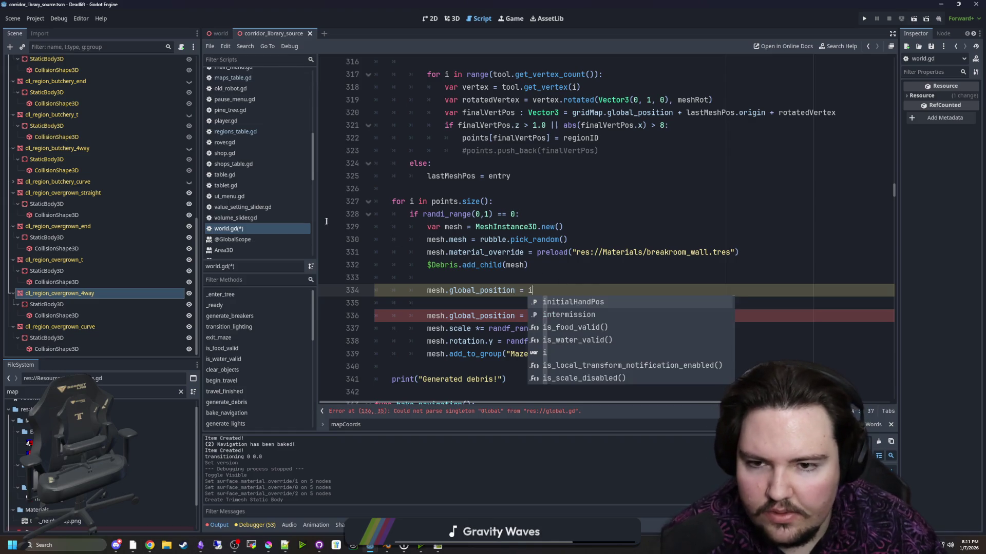
click(410, 201)
key(BackSpace)
text(coord)
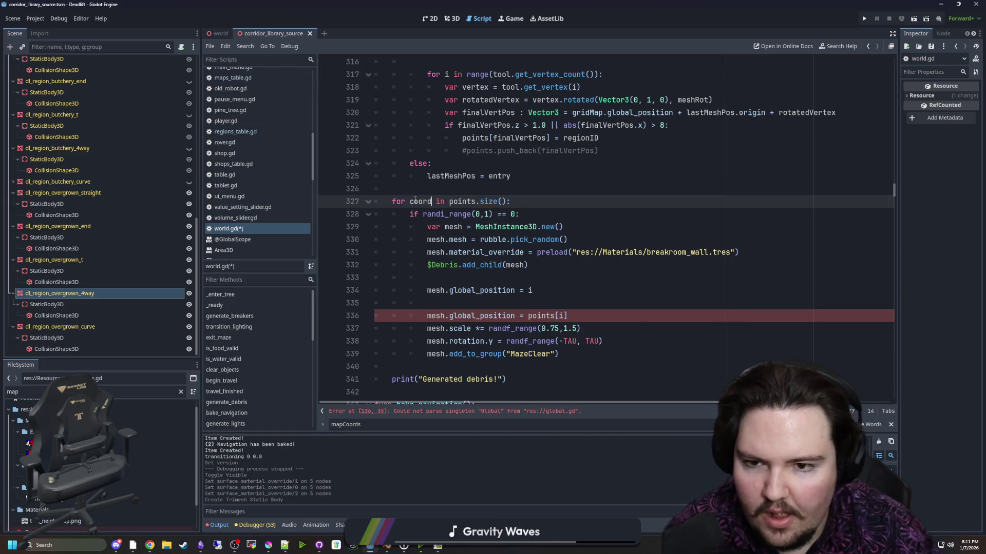
click(503, 201)
key(BackSpace)
key(BackSpace)
key(BackSpace)
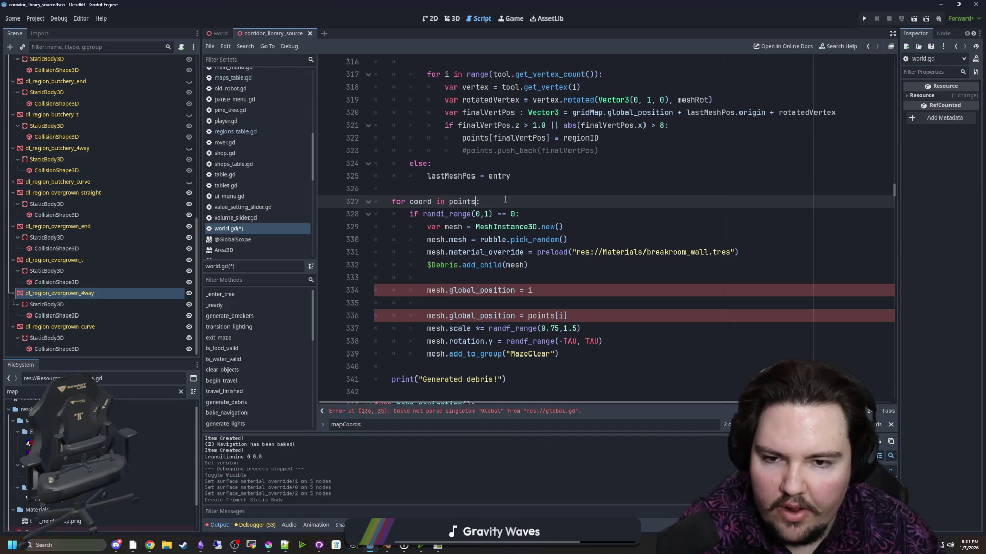
click(534, 289)
key(BackSpace)
text(coord)
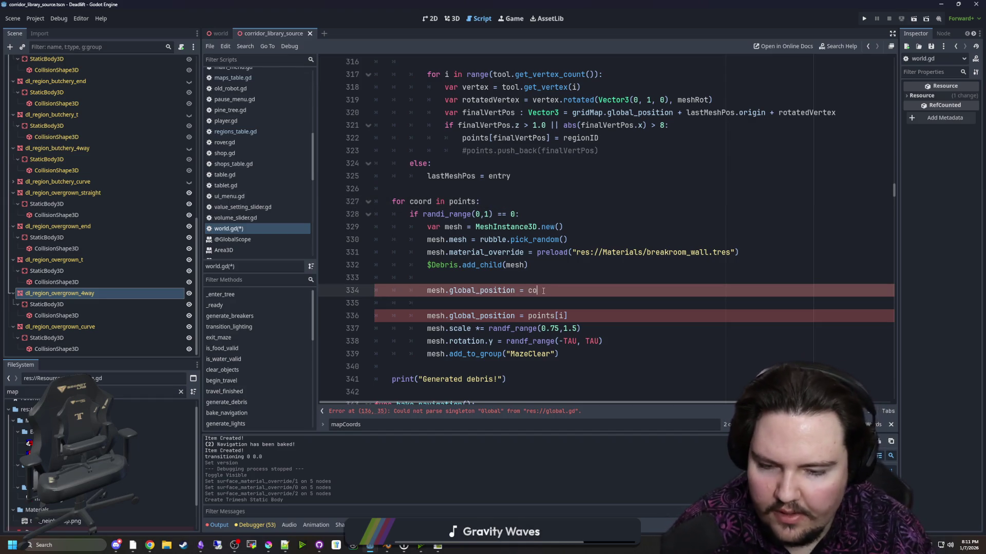
- Add 'var regionID = points[coord]' as the first line inside the loop
click(513, 201)
key(Return)
text(va)
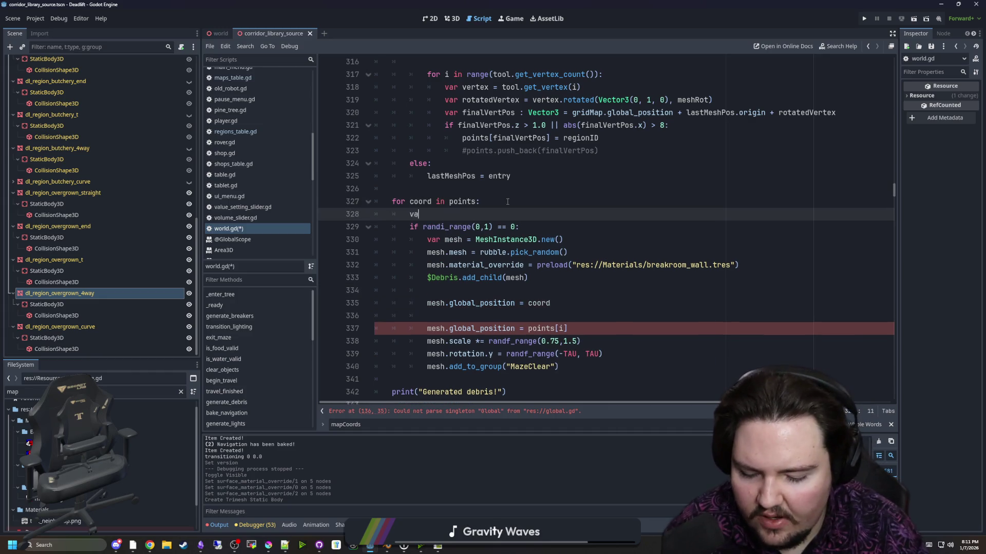
text(r regionID = )
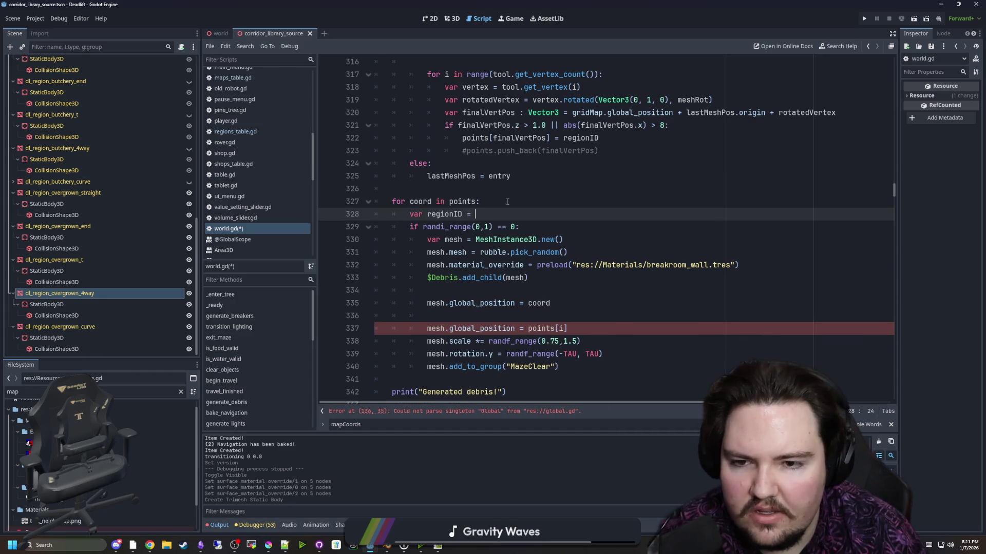
text(points)
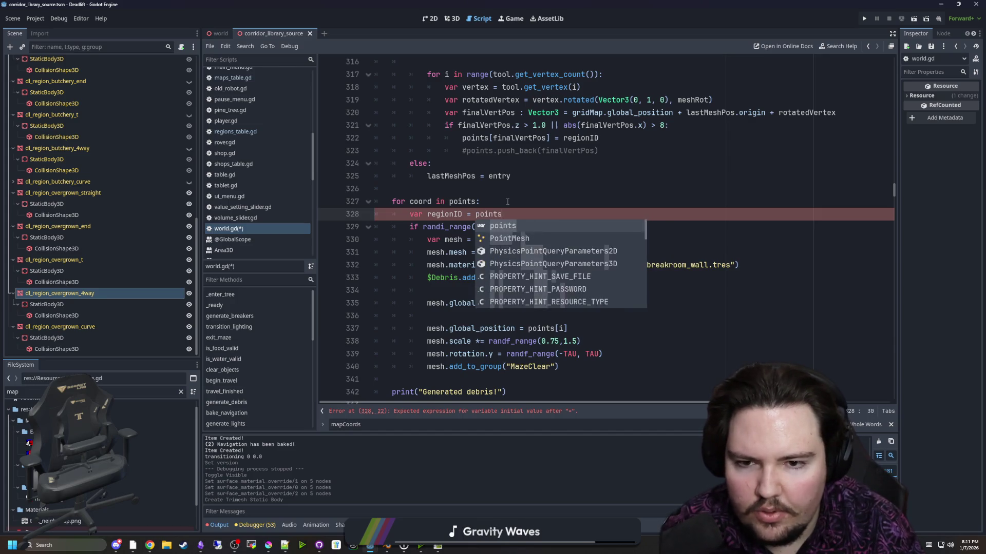
text([coord)
click(507, 202)
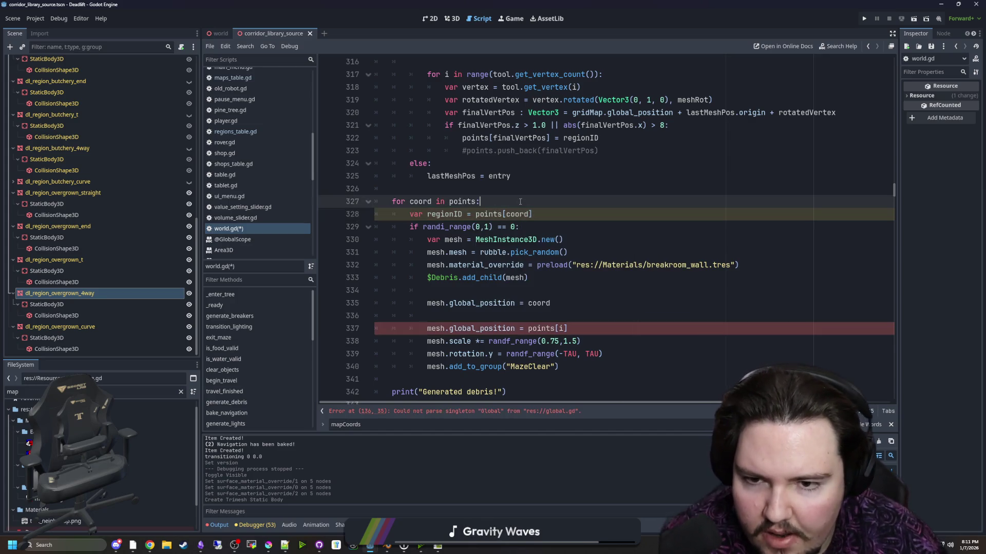
- Comment out the old points[i] position line with #, leaving the caret on blank line 336
scroll(481, 222, down, 1)
scroll(481, 222, down, 1)
click(579, 253)
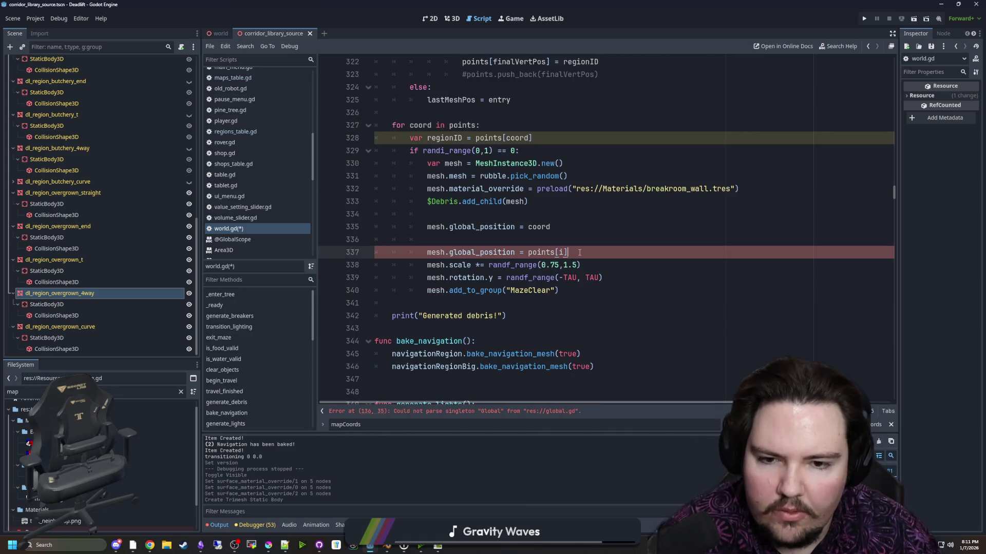
scroll(579, 252, up, 1)
scroll(579, 252, down, 1)
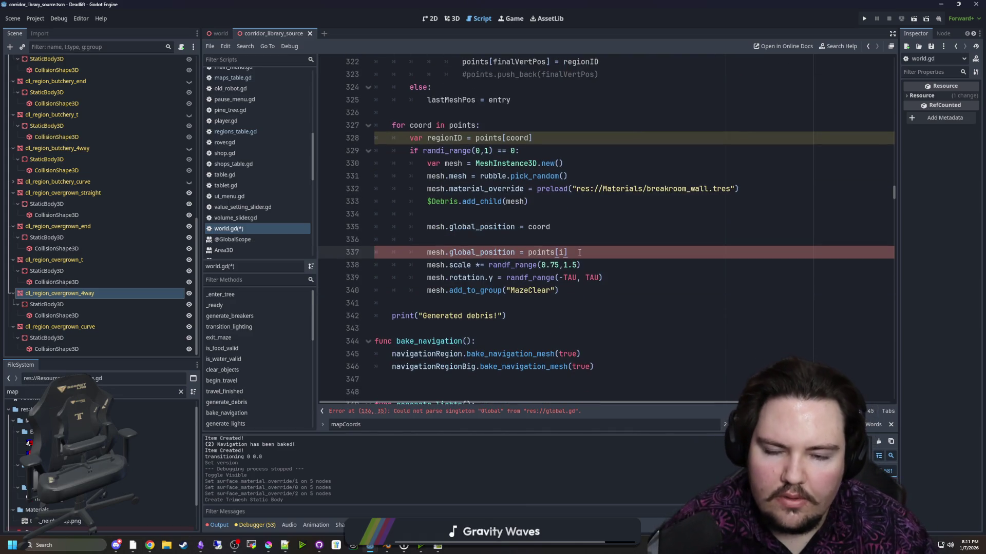
click(512, 240)
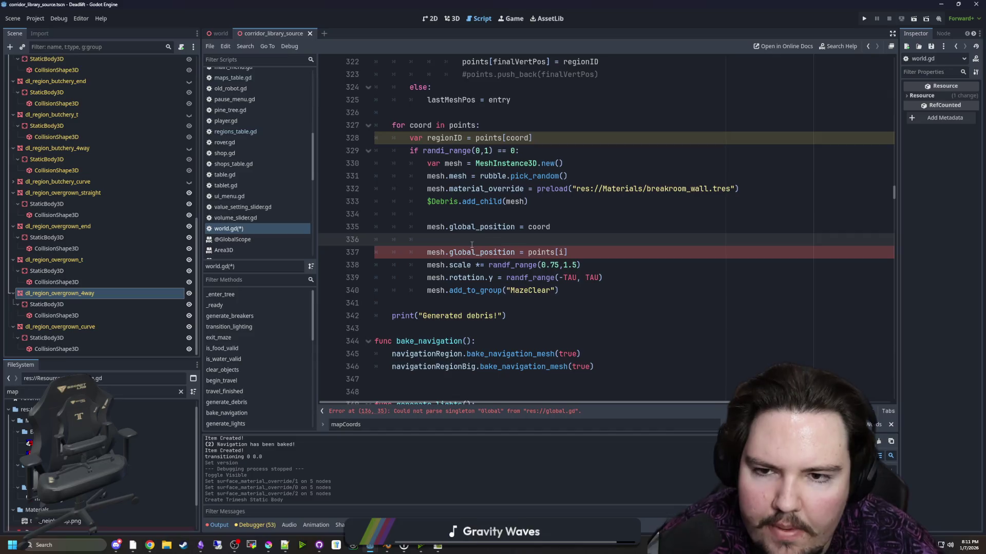
scroll(472, 245, up, 1)
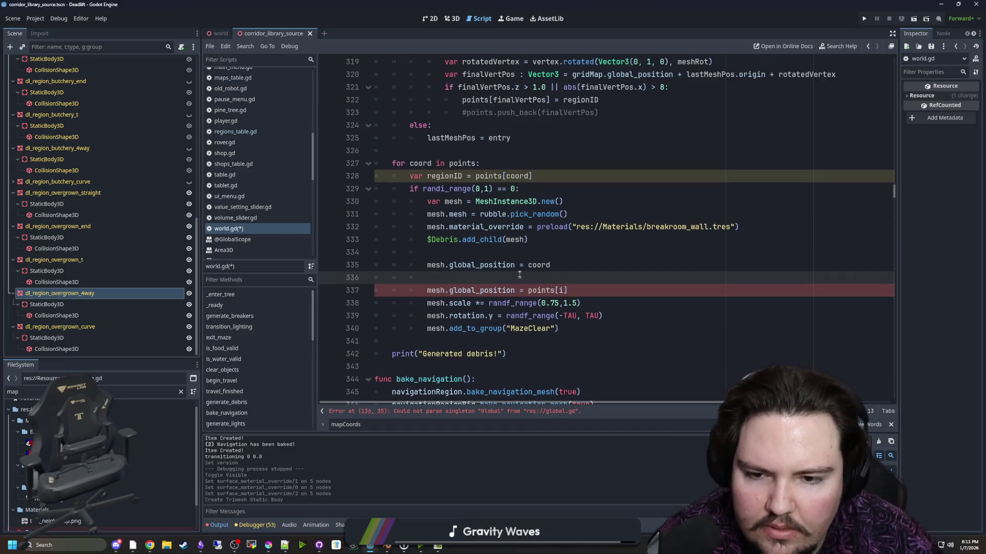
click(427, 290)
text(#)
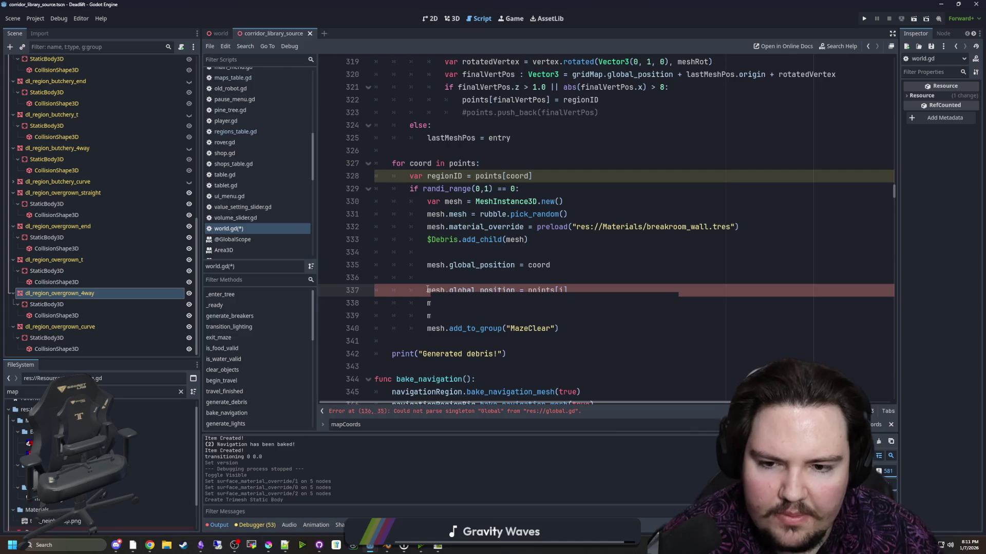
click(535, 278)
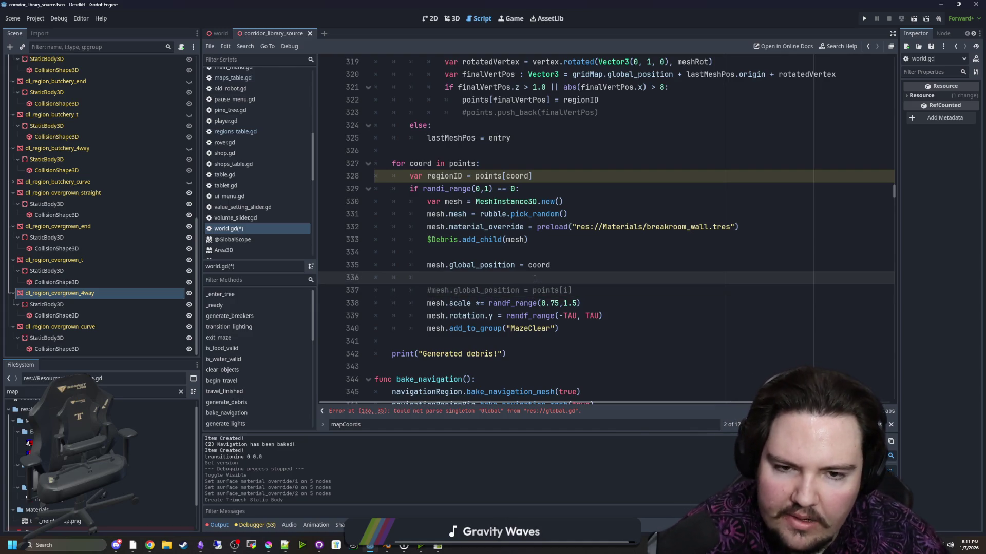
- Add an 'if regionID == "dl.region.overgrown":' / 'else:' block below the mesh creation line
click(575, 206)
key(Return)
key(Return)
key(Return)
key(Up)
text(if regio)
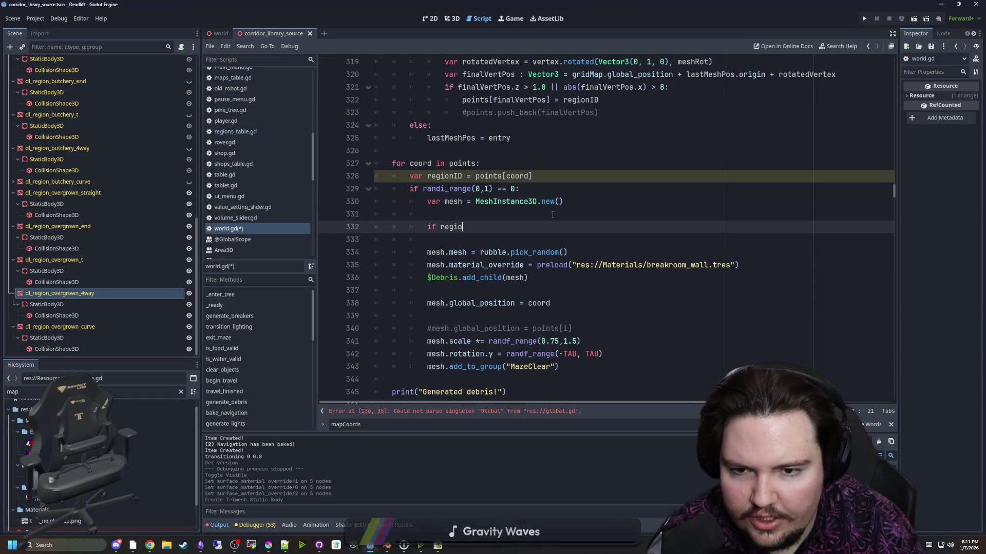
text(nID == ")
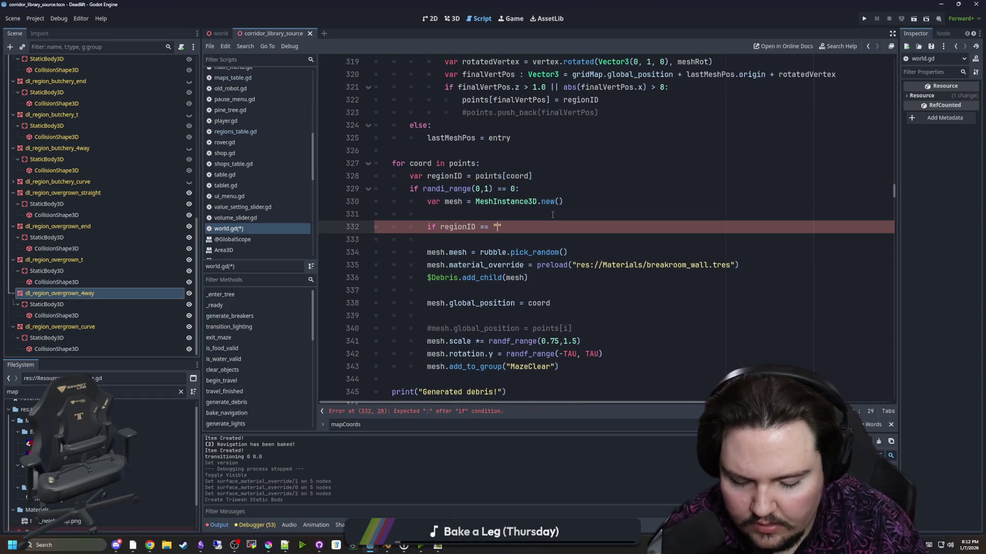
text(dl_region_)
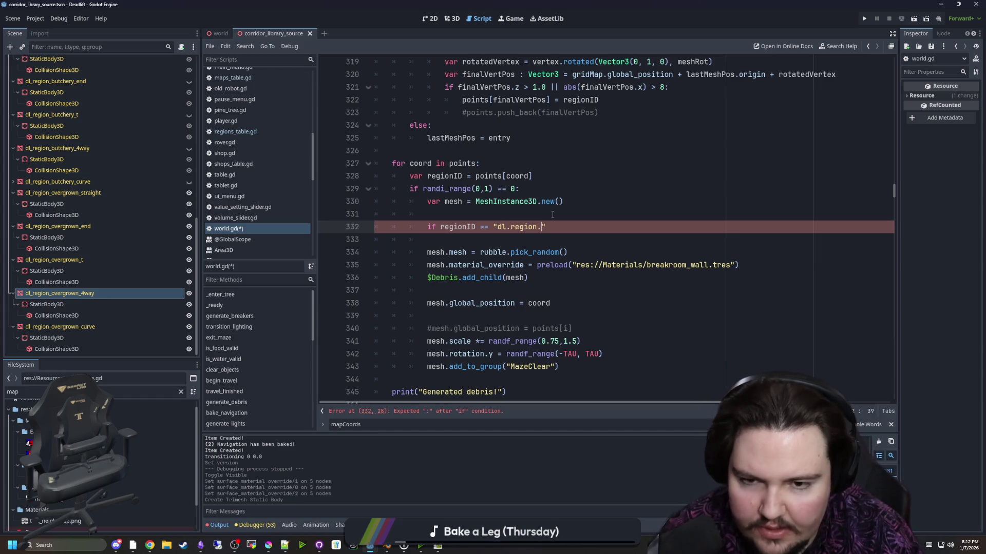
text(overgrown")
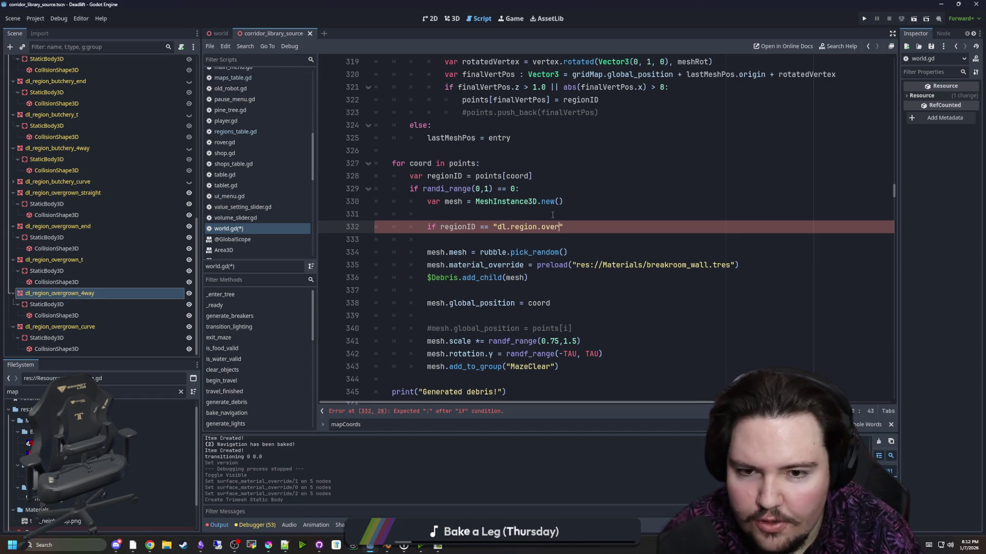
text(:)
key(Return)
key(Return)
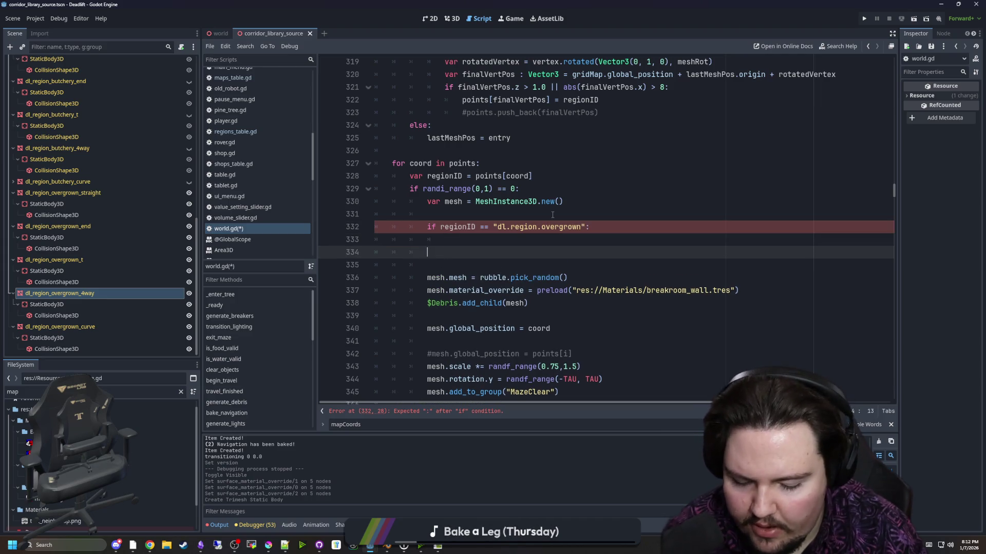
text(else:)
key(Return)
key(BackSpace)
key(BackSpace)
key(BackSpace)
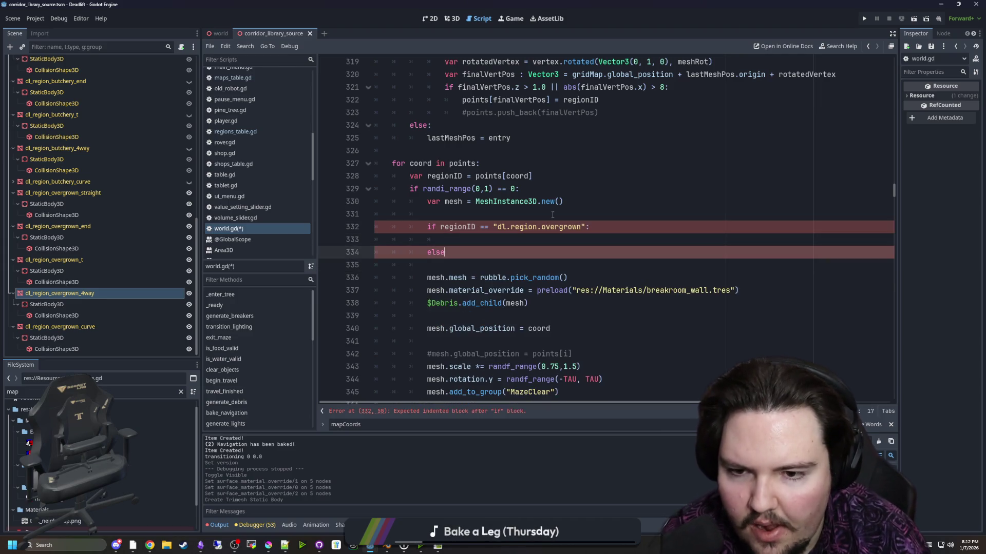
text(if regionID ==)
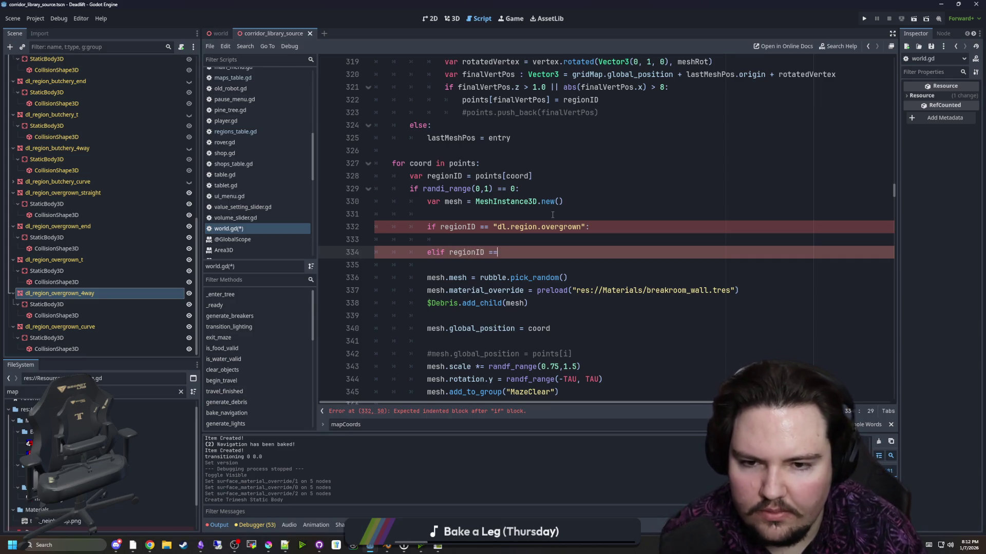
text( "dl_region/)
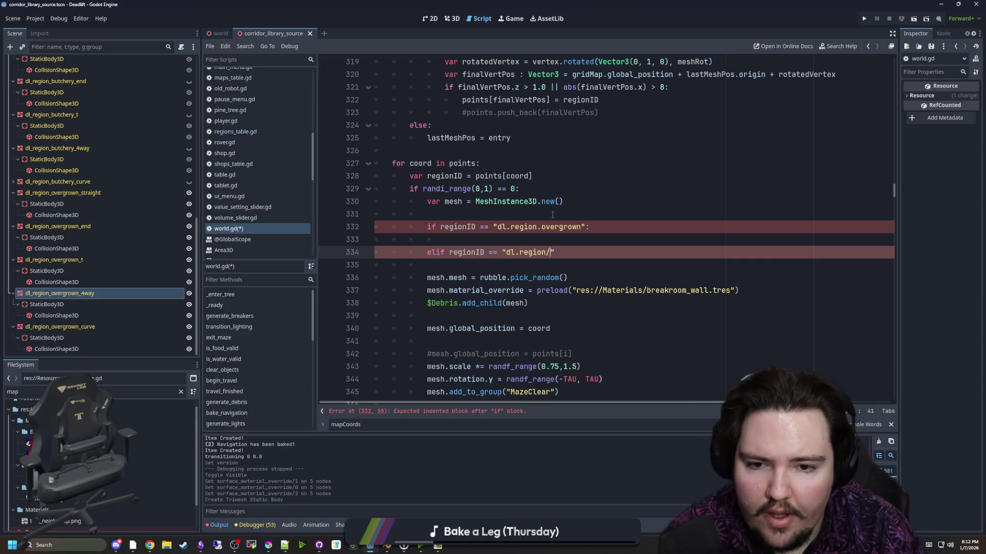
key(BackSpace)
key(BackSpace)
key(BackSpace)
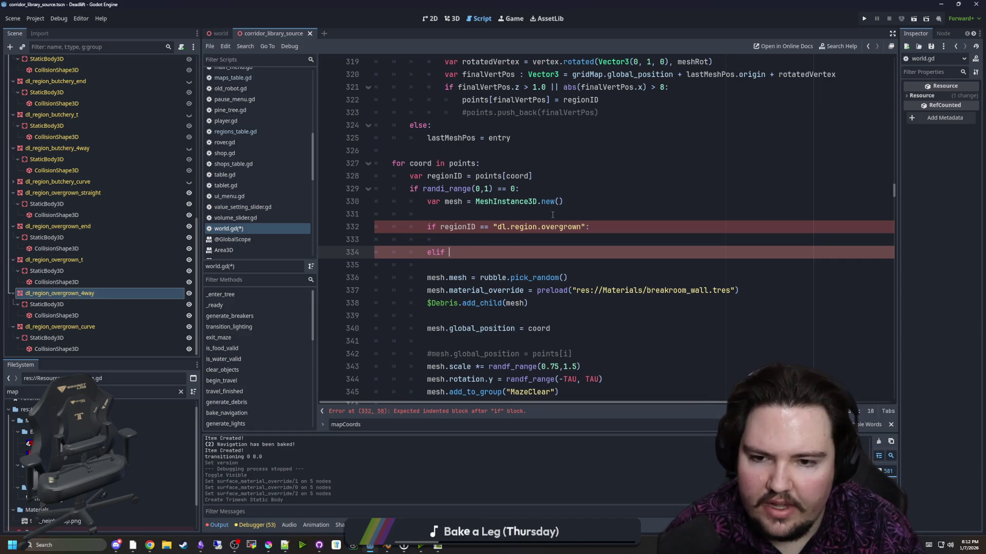
text(else:)
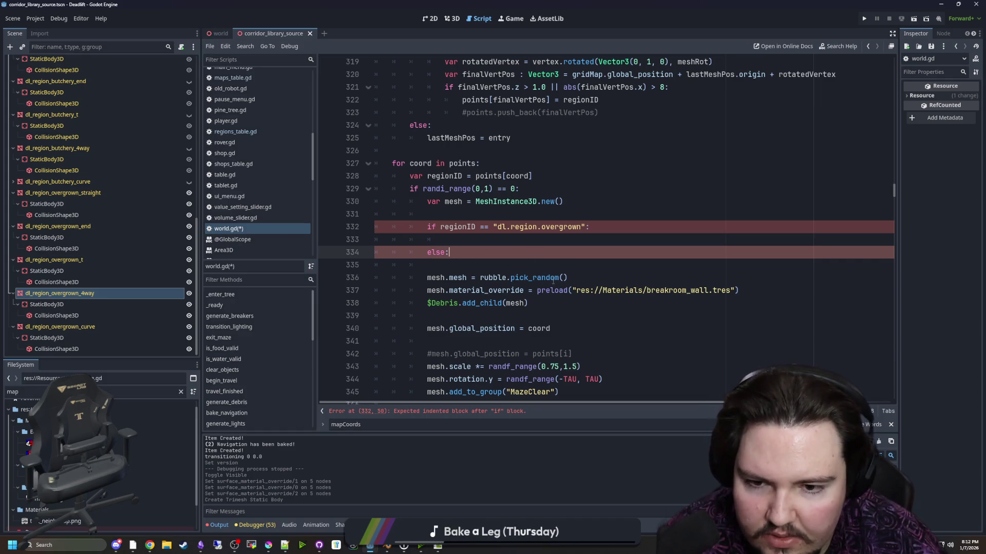
- Move the rubble mesh line under else and indent it into that branch
drag(567, 278, 427, 278)
drag(488, 278, 442, 268)
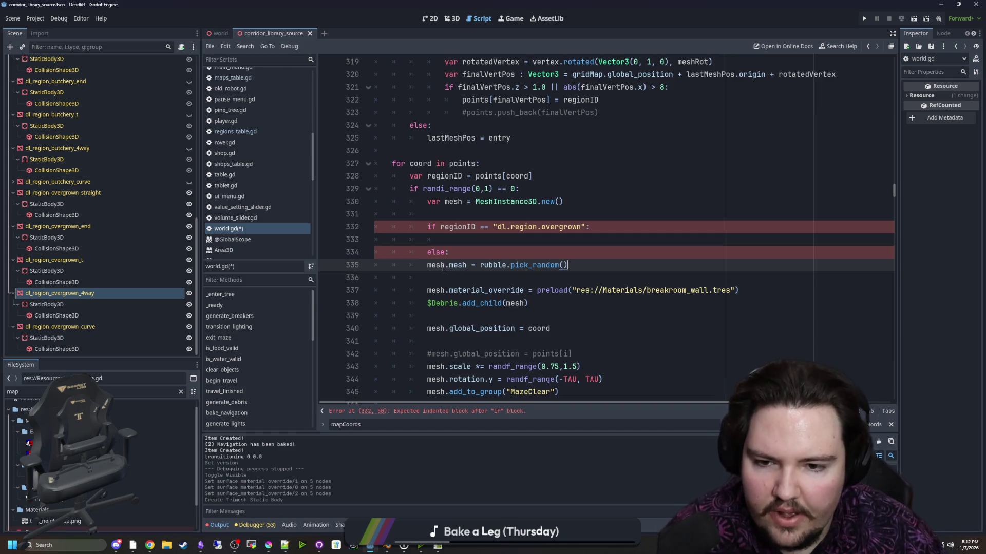
key(Tab)
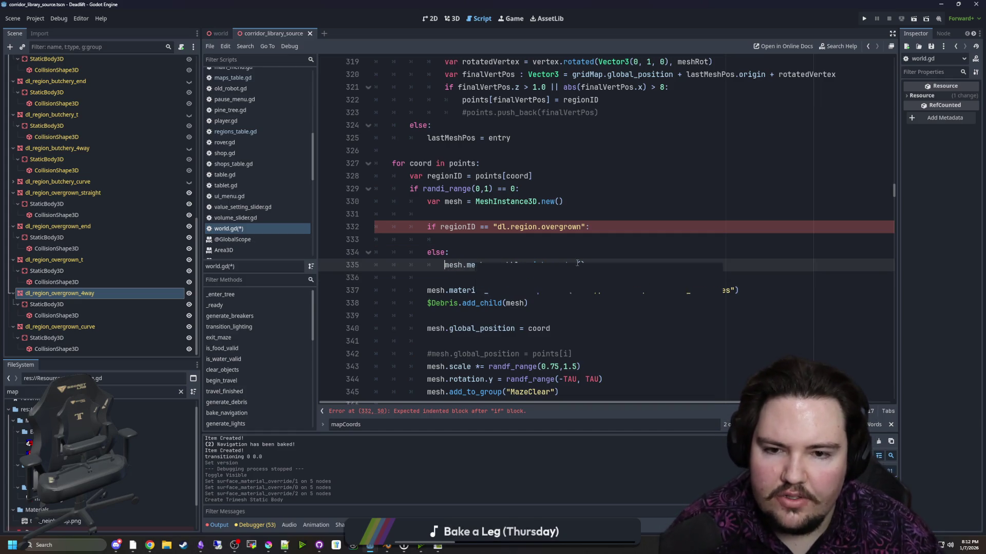
key(Up)
key(End)
- Copy the rubble mesh assignment into the if branch, switching it to plants.pick_random()
drag(596, 264, 444, 264)
key(ctrl+c)
click(444, 240)
key(ctrl+v)
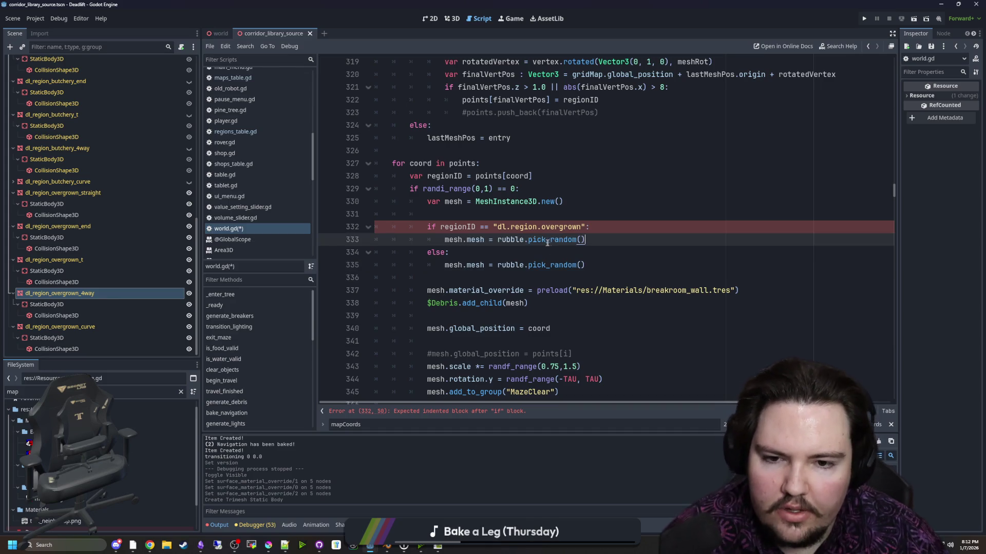
double_click(519, 240)
text(vines)
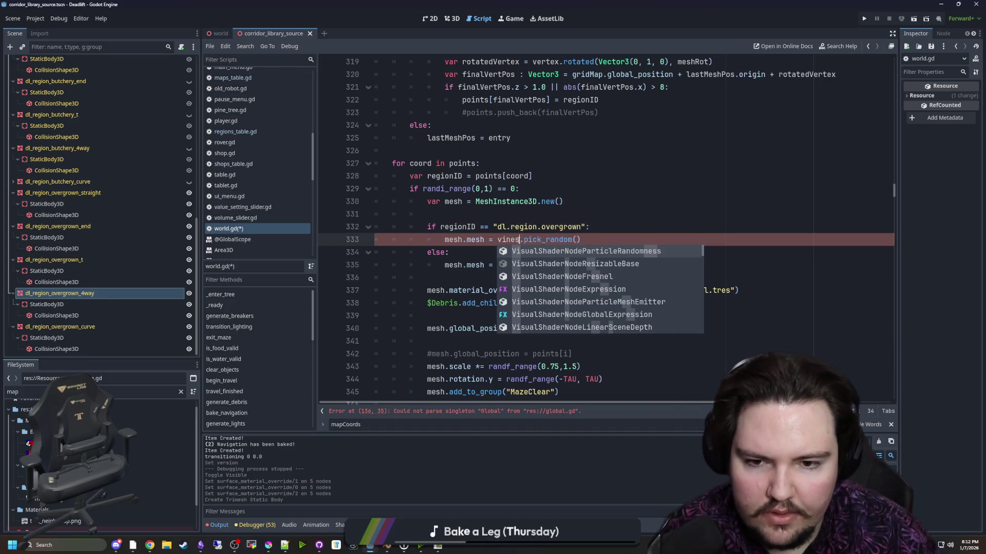
key(BackSpace)
key(BackSpace)
text(plants)
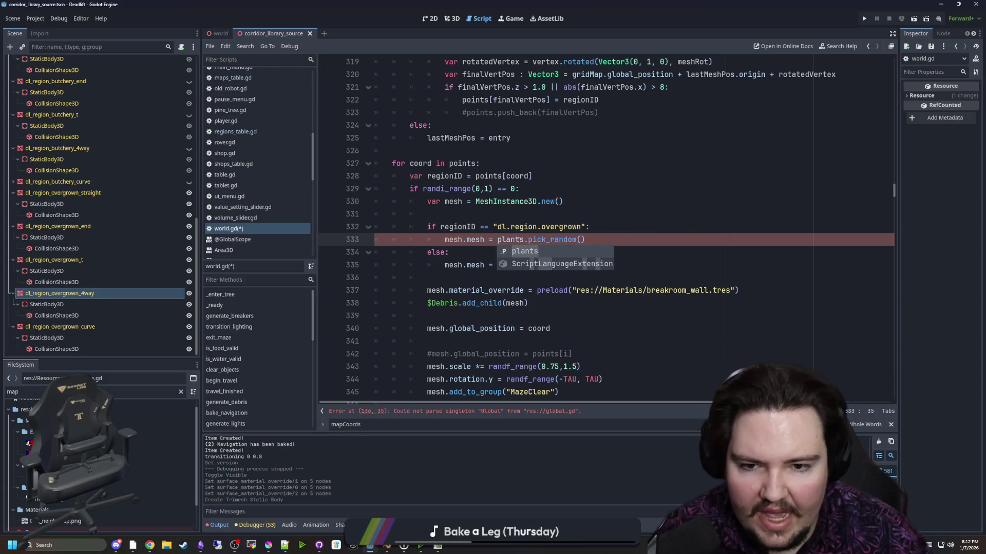
- Delete the commented-out points[i] position line
click(651, 220)
scroll(650, 220, down, 2)
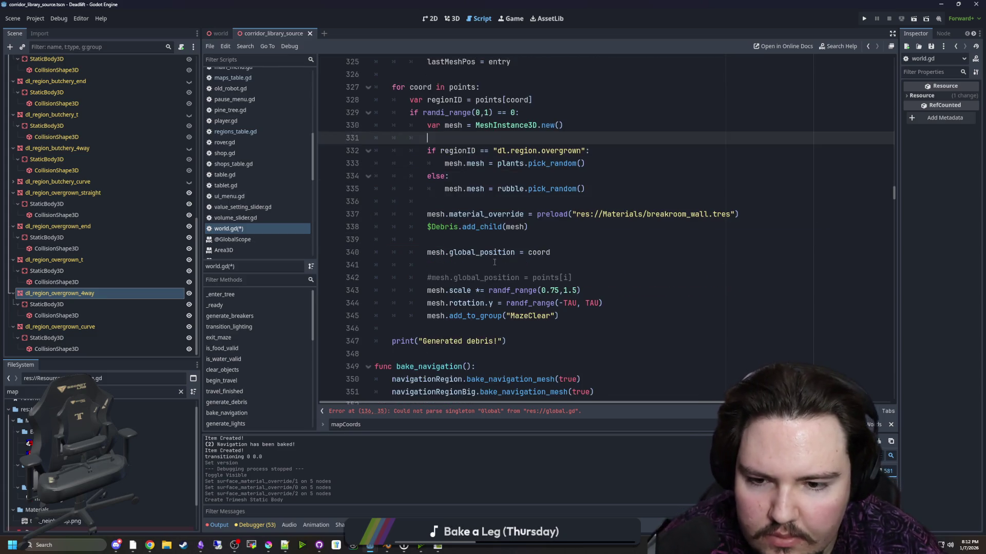
click(595, 275)
key(shift+Home)
key(BackSpace)
key(BackSpace)
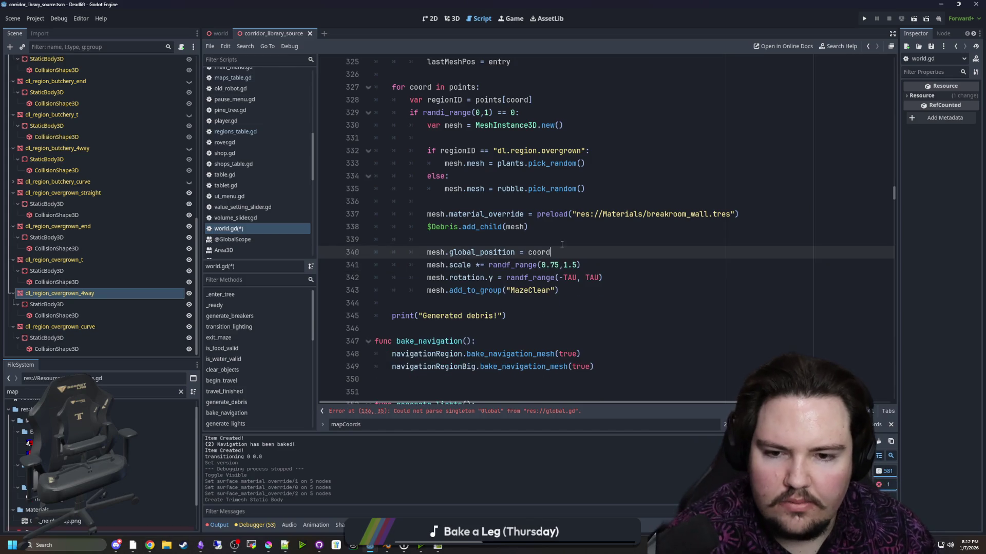
- Add a blank line above func bake_navigation and jump to the reported error at line 136
click(570, 244)
click(521, 304)
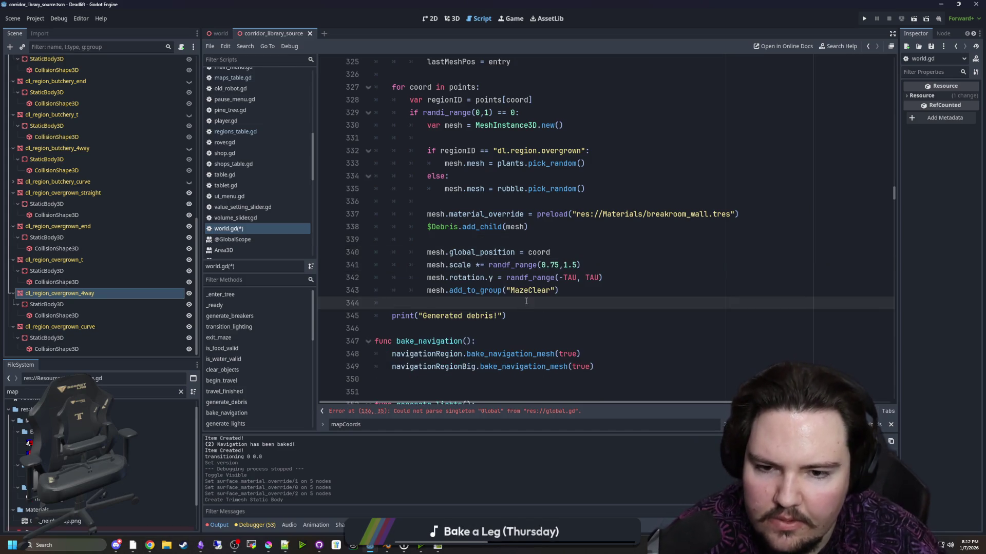
key(Down)
key(Down)
key(Return)
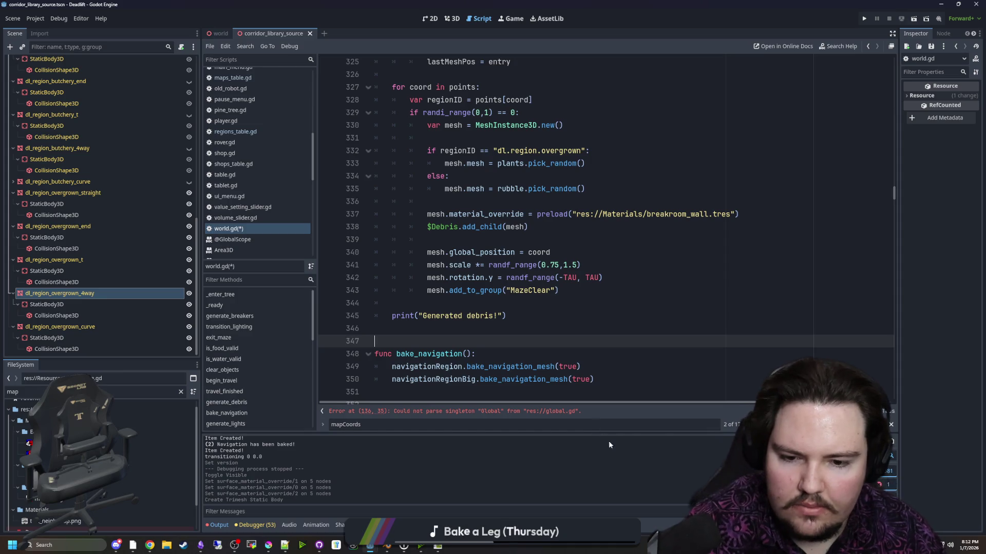
click(562, 413)
- Filter FileSystem by 'glob', open global.gd to check the Global parse error, and save
click(496, 214)
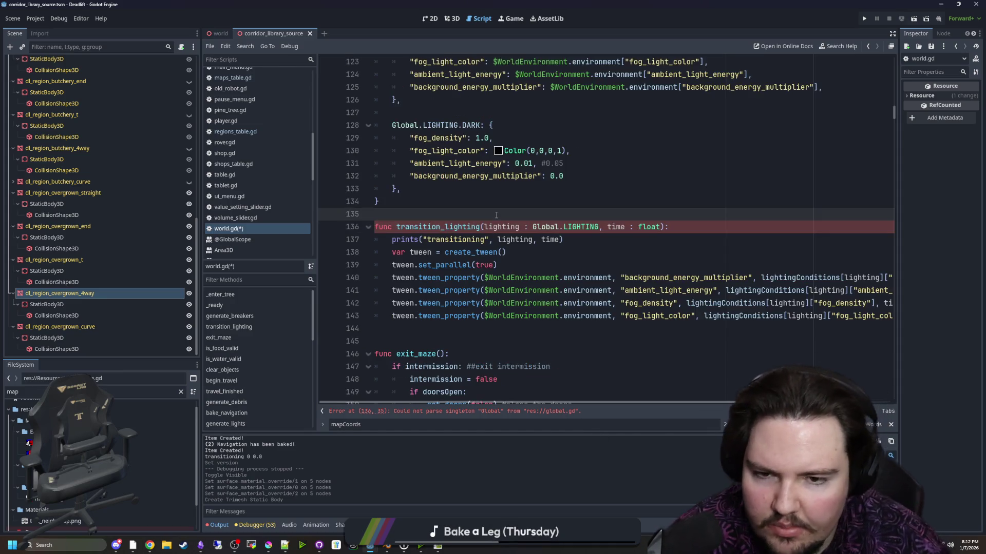
scroll(257, 226, up, 5)
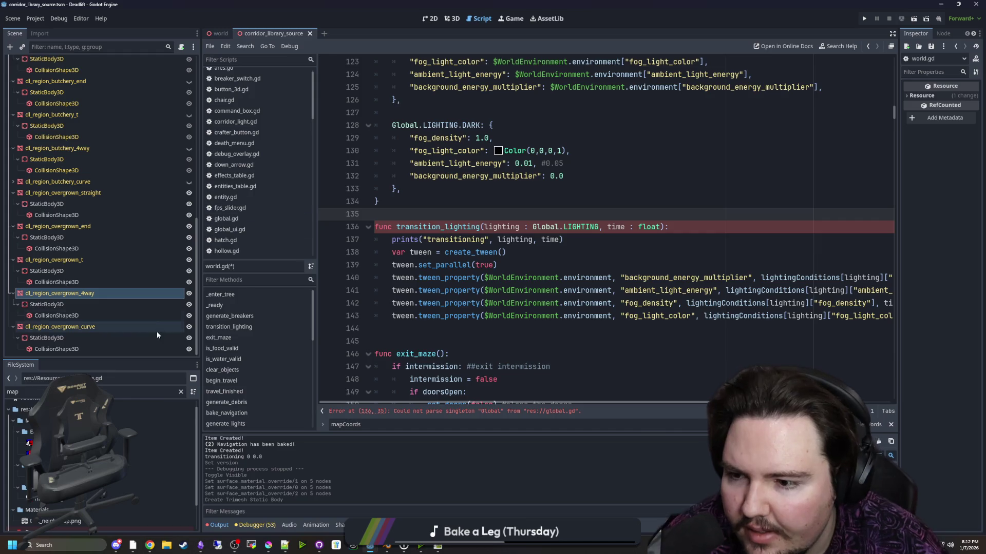
click(180, 392)
text(glob)
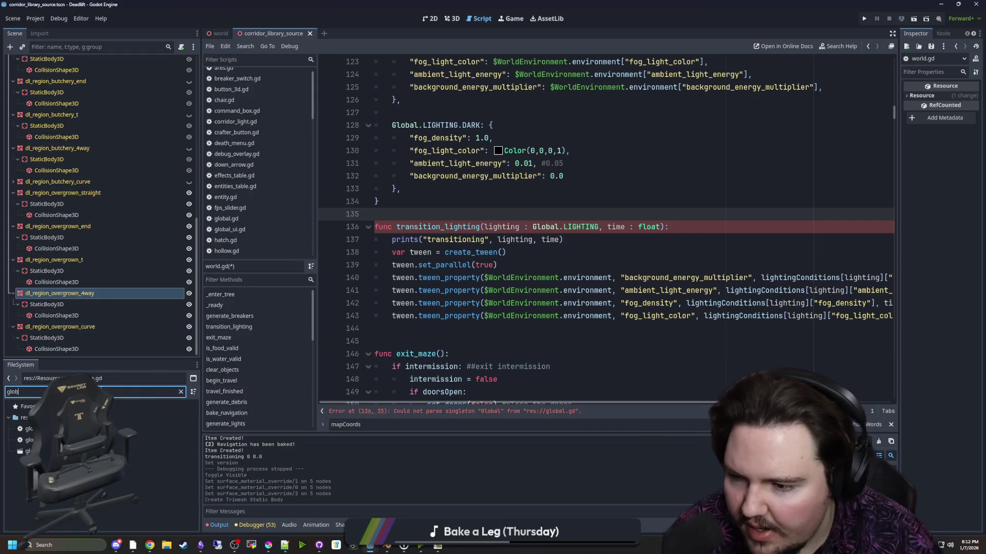
double_click(77, 428)
click(576, 227)
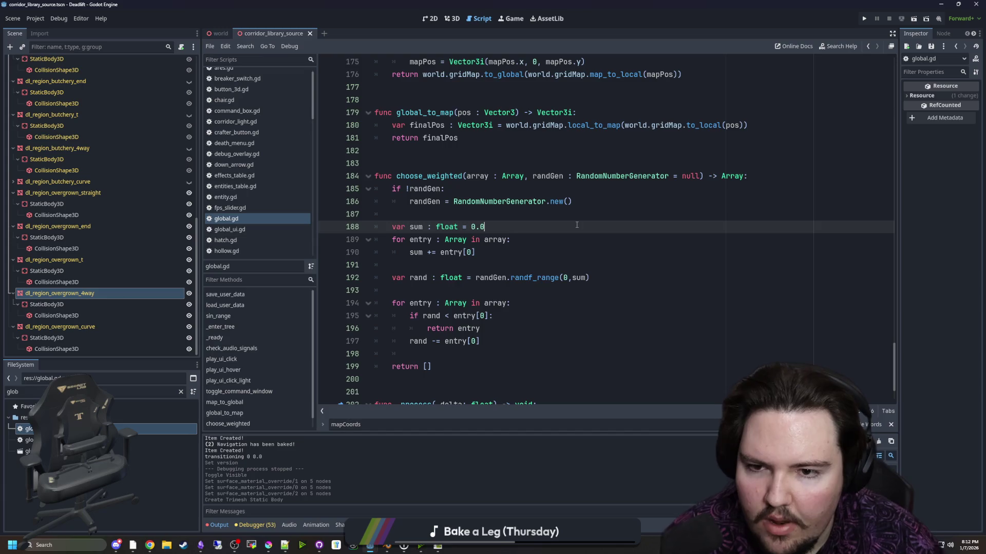
key(ctrl+s)
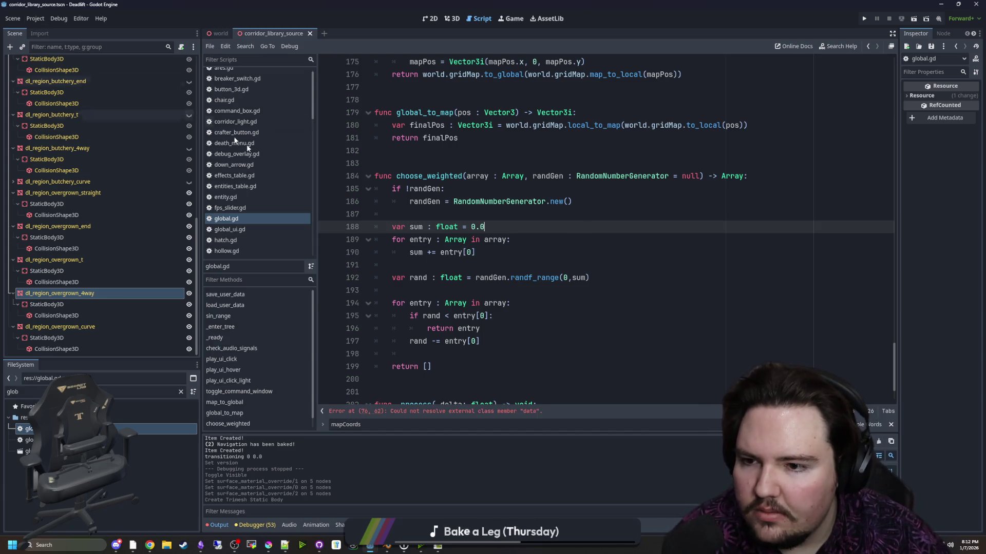
scroll(257, 170, down, 5)
click(219, 34)
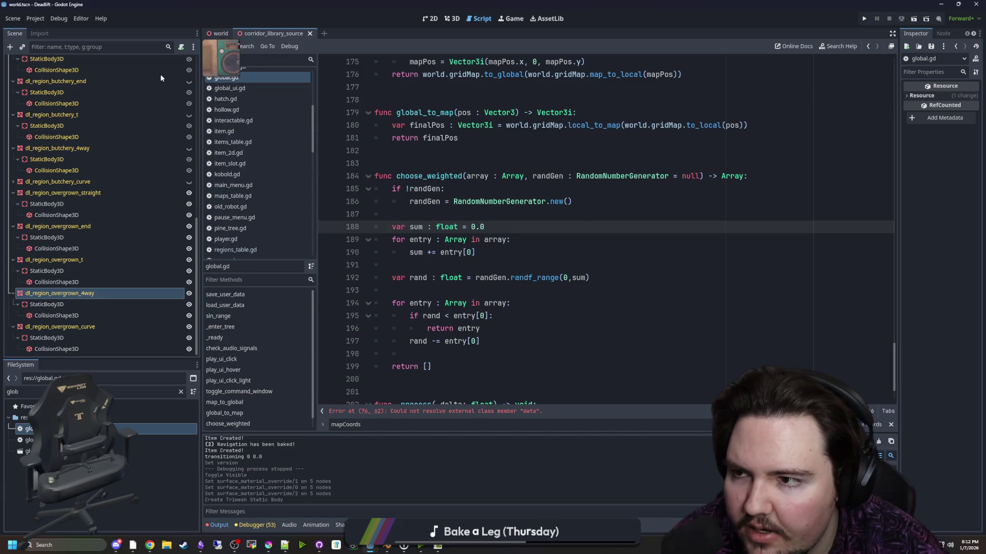
- Delete the foodGood and waterGood declarations and the leftover 'foodGood = true' line
scroll(479, 251, down, 9)
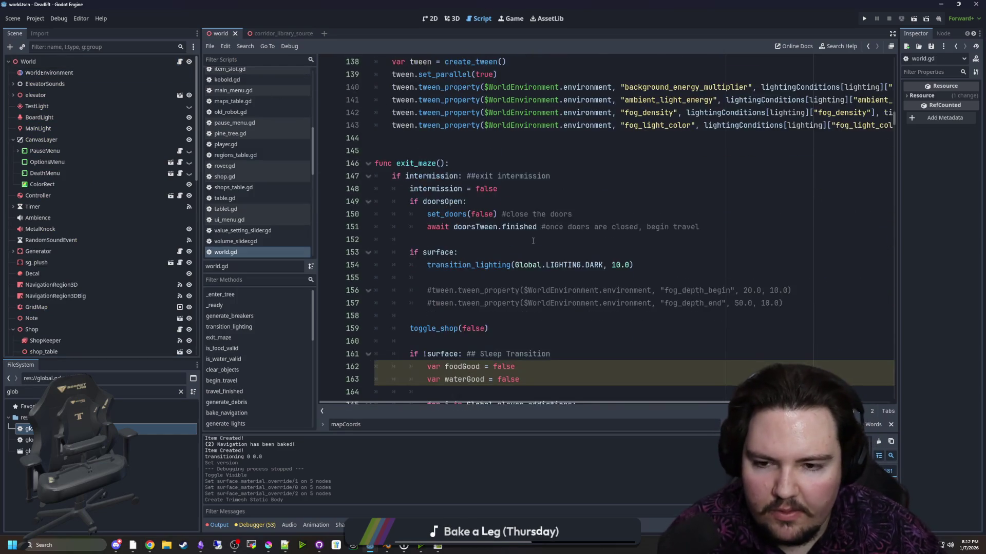
scroll(479, 252, down, 1)
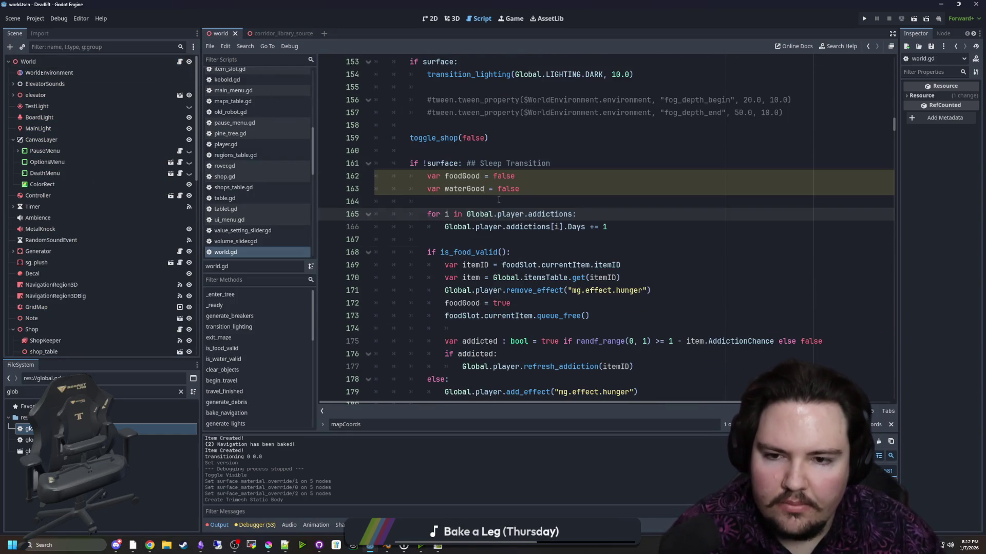
drag(521, 189, 362, 176)
key(BackSpace)
key(BackSpace)
scroll(545, 240, down, 10)
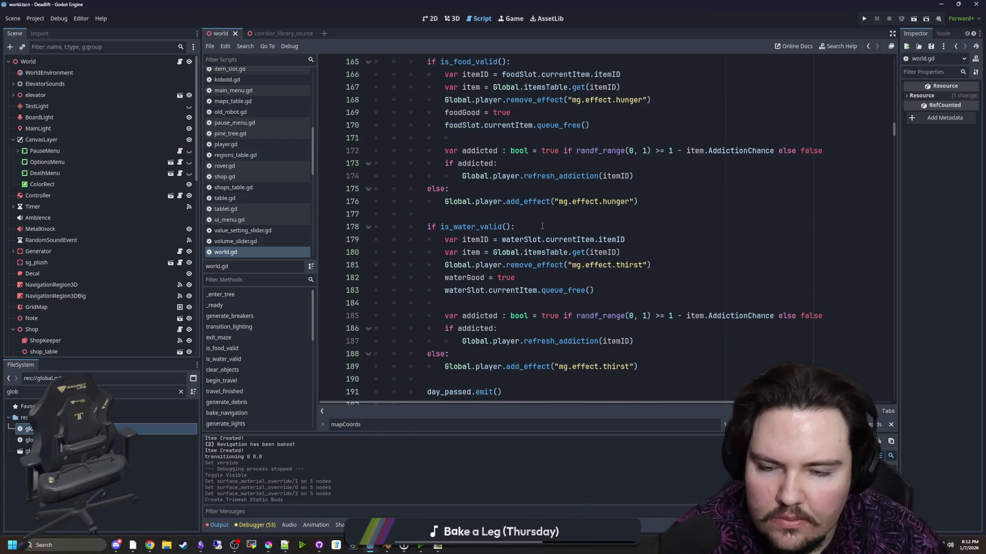
scroll(545, 240, up, 8)
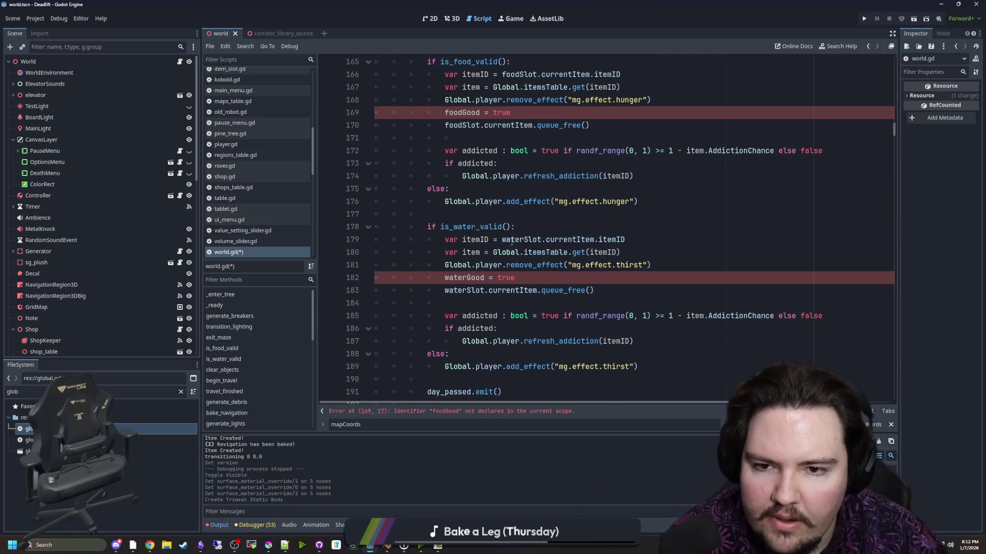
drag(511, 189, 356, 191)
key(BackSpace)
key(BackSpace)
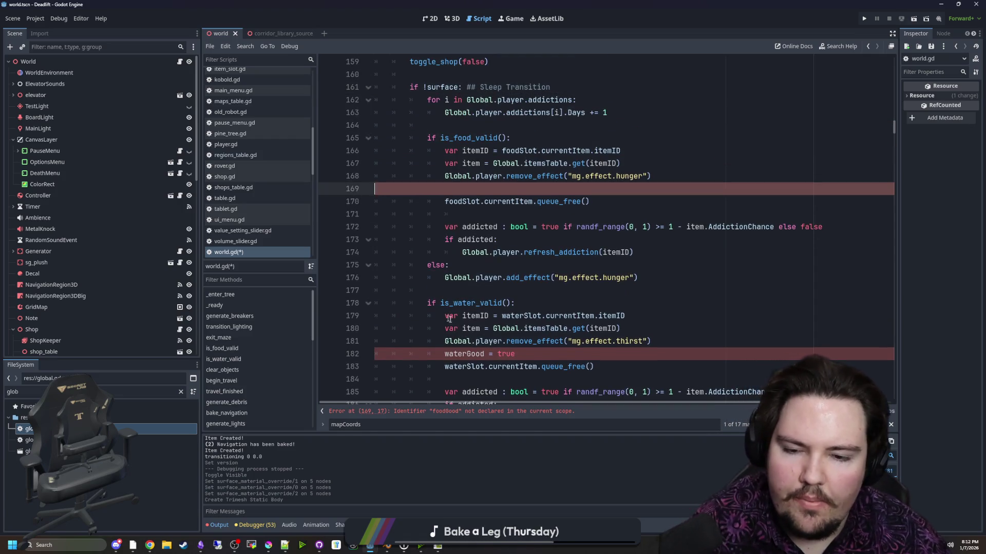
- Delete the leftover 'waterGood = true' line further down the script
drag(391, 341, 353, 332)
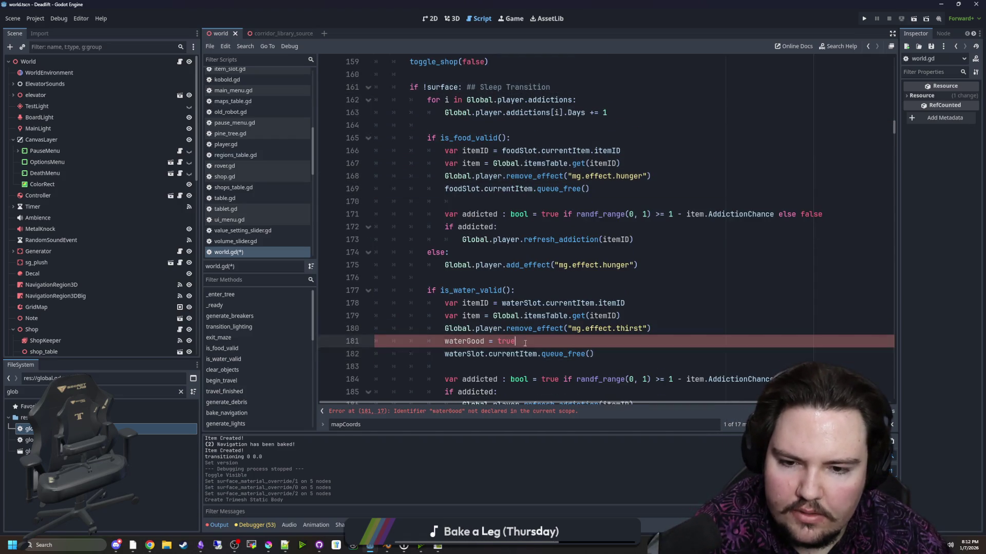
drag(516, 341, 354, 346)
key(BackSpace)
key(BackSpace)
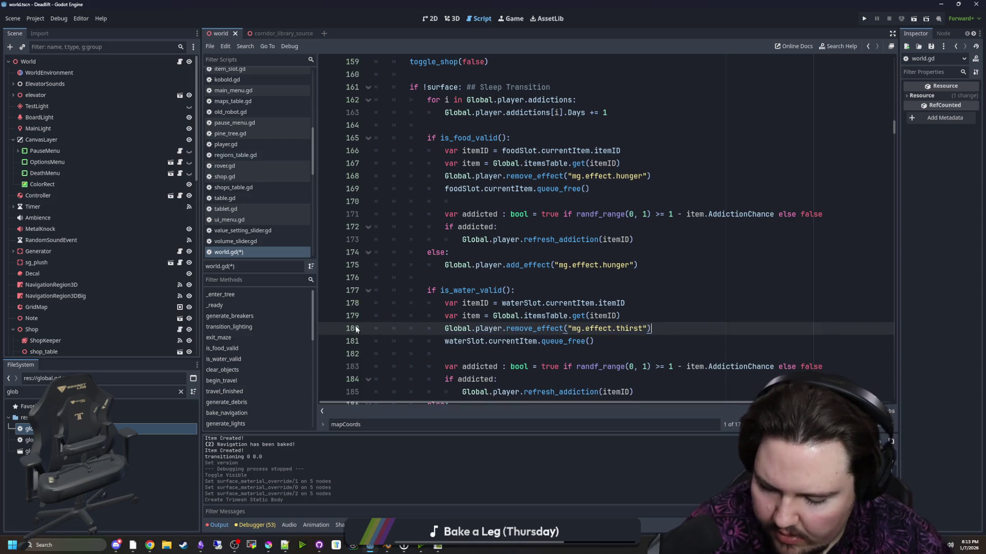
click(391, 277)
scroll(416, 379, down, 12)
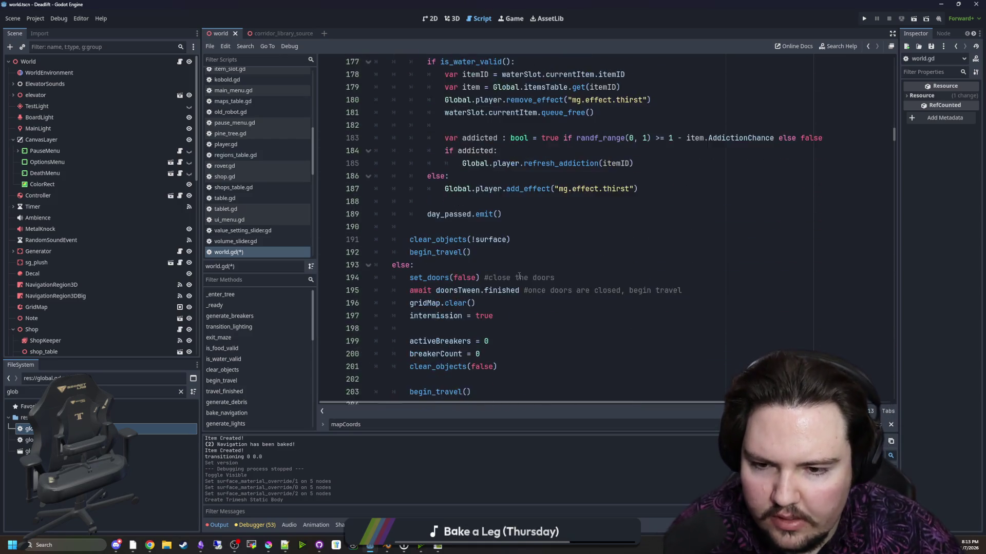
scroll(416, 379, down, 3)
click(416, 340)
key(ctrl+f)
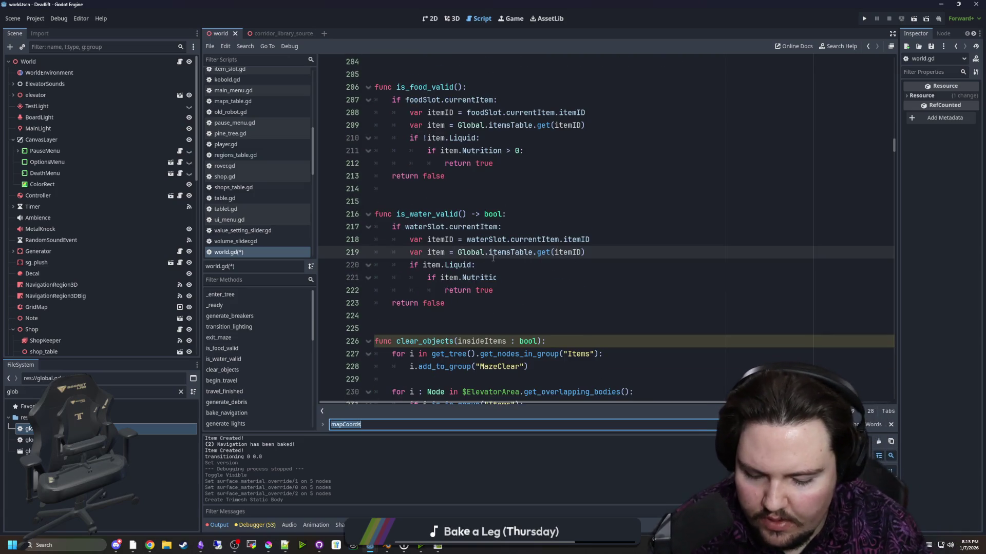
- Find 'generate_debr', jump to the generate_debris definition, review its loop, and save world.gd
text(generate_debr)
click(493, 258)
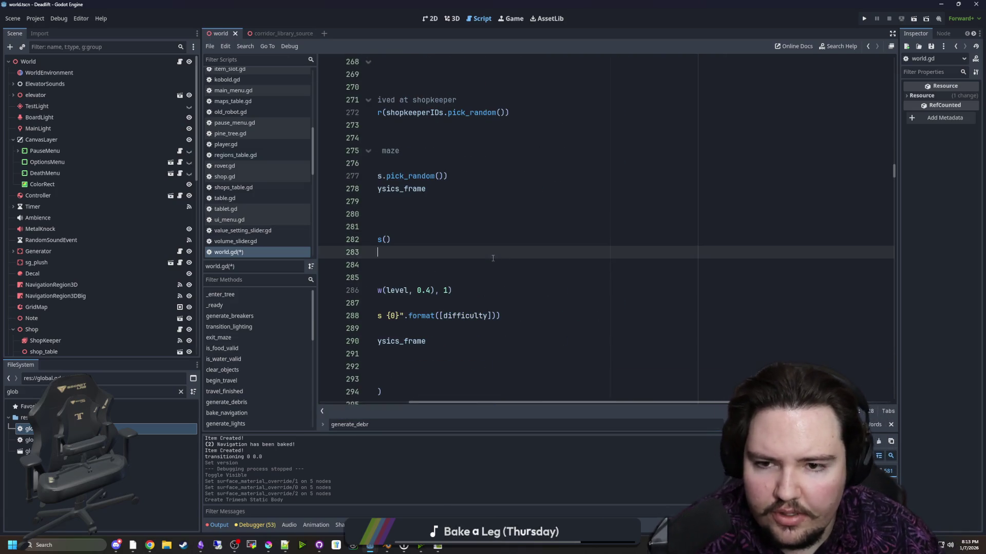
scroll(464, 394, left, 5)
ctrl+click(451, 228)
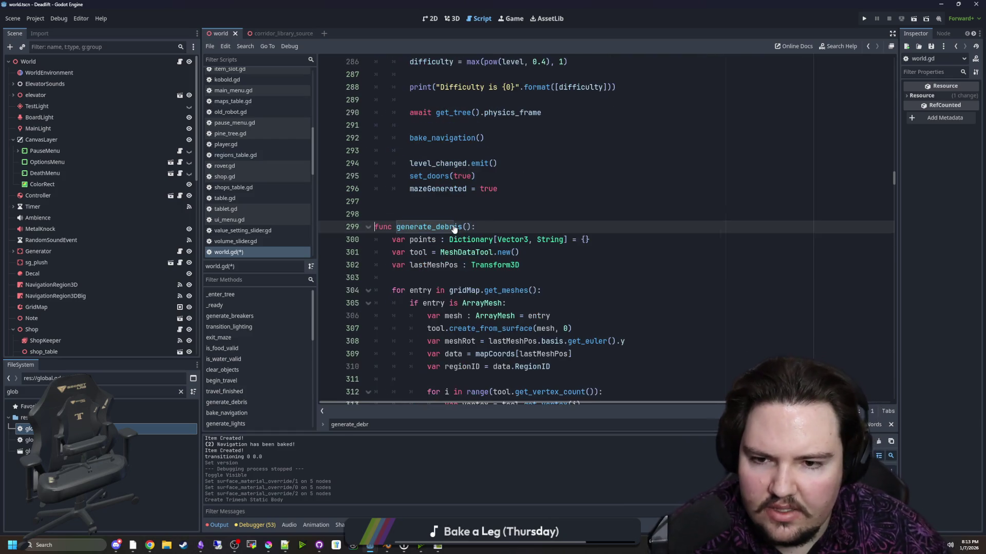
click(465, 217)
scroll(477, 213, down, 5)
scroll(494, 287, down, 1)
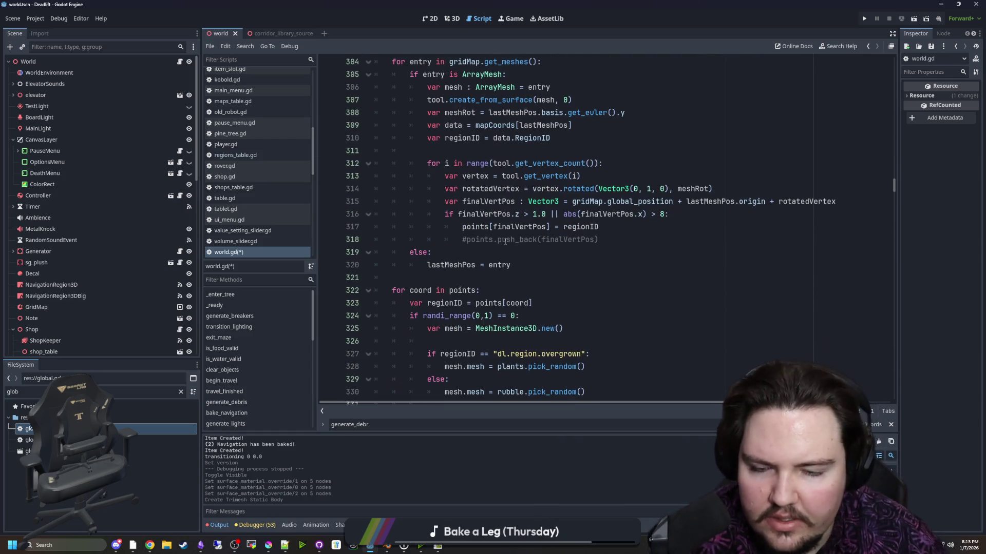
click(500, 253)
scroll(503, 253, down, 3)
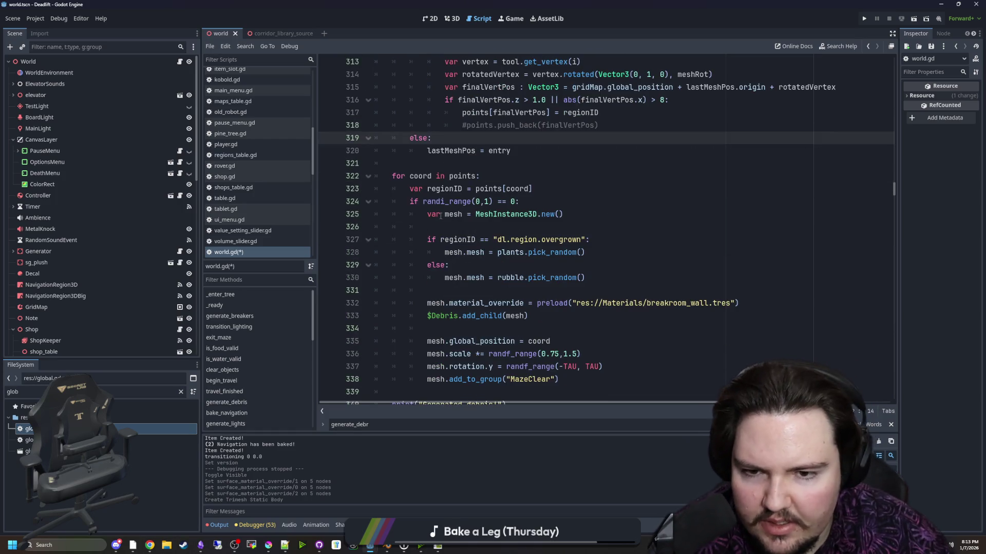
click(471, 228)
key(ctrl+s)
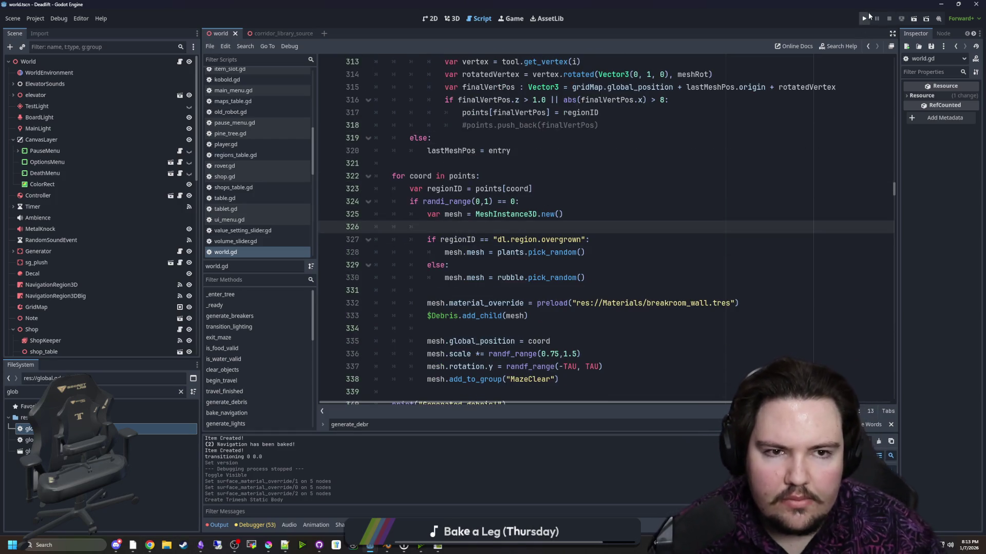
click(181, 391)
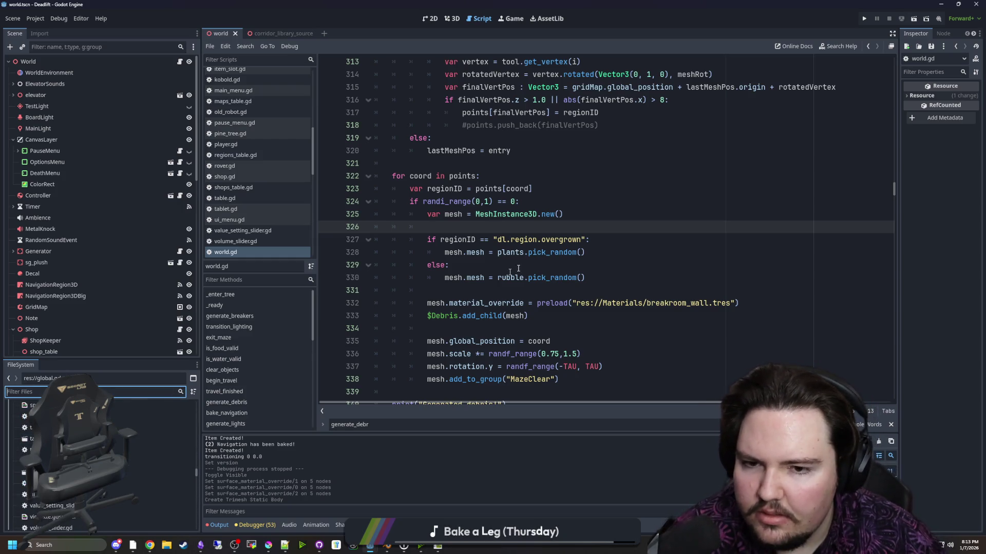
- Filter files by 'glob' and open global_ui.gd to inspect its Global.debug visibility code
key(Down)
key(Down)
key(Down)
click(173, 394)
text(glob)
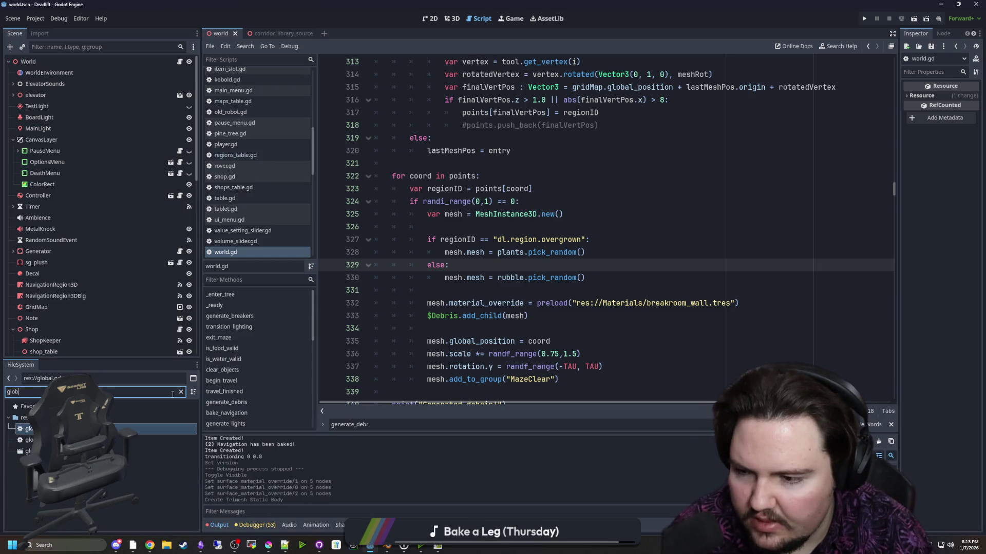
double_click(149, 430)
double_click(149, 440)
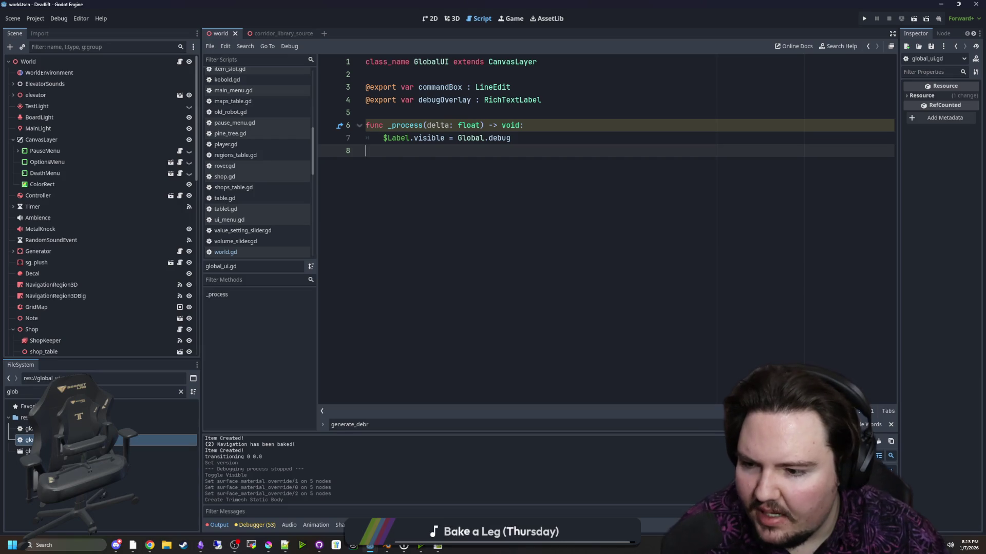
click(535, 128)
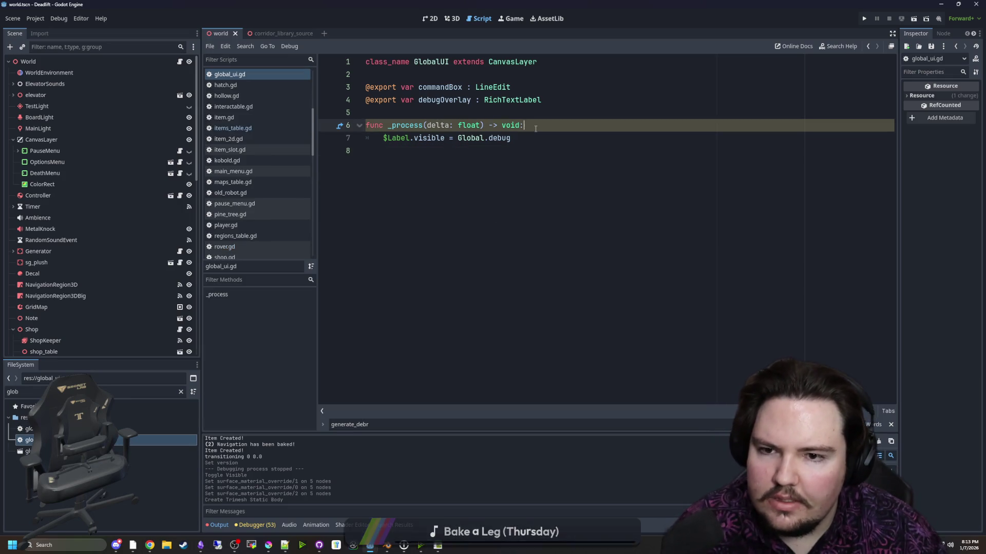
click(536, 132)
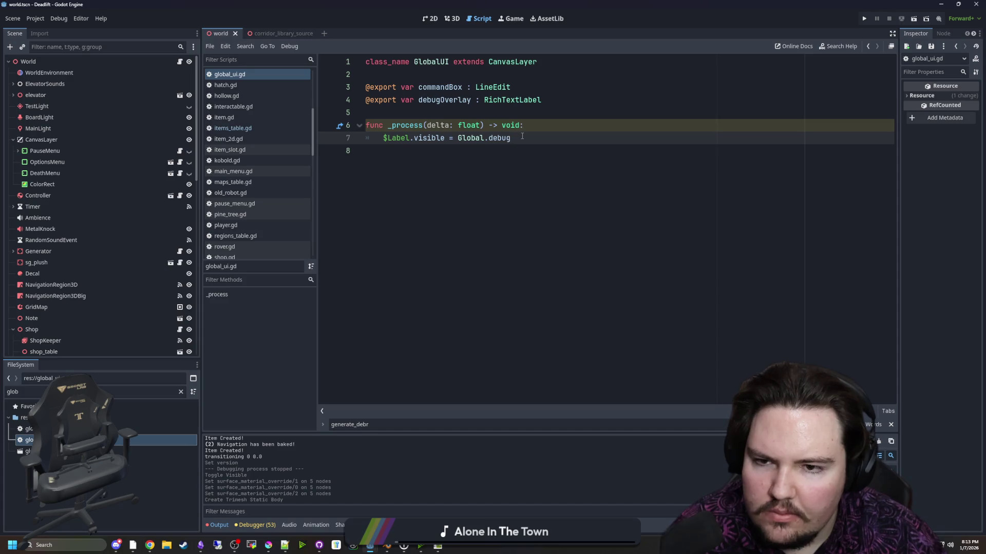
click(518, 151)
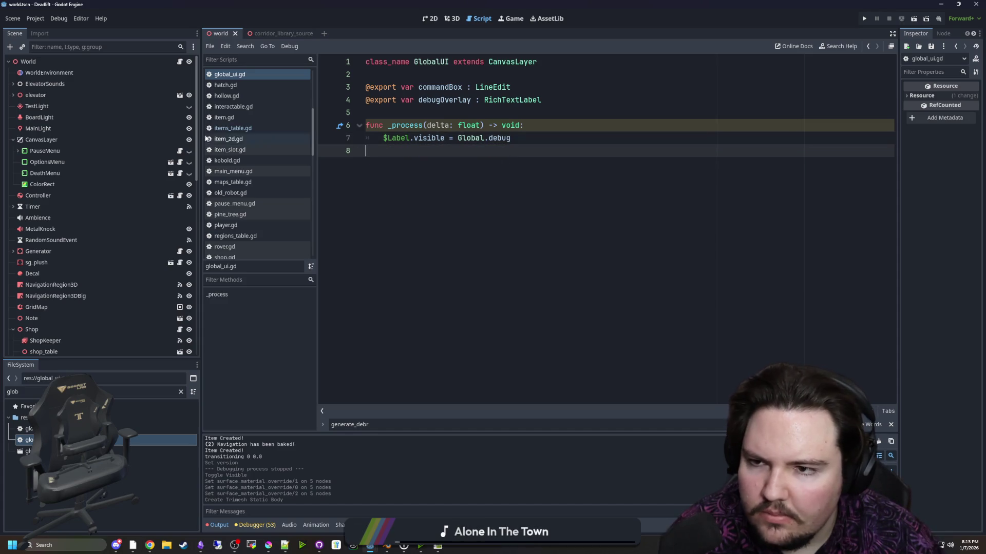
- Filter files by 'overlay' and open debug_overlay.gd at the CurrentRegion text line
click(181, 392)
text(overlay)
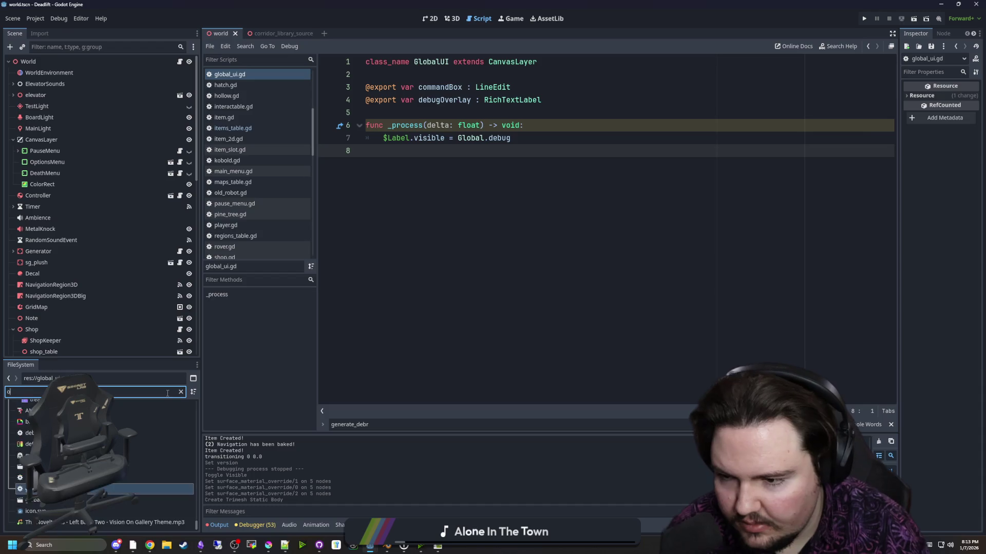
double_click(26, 428)
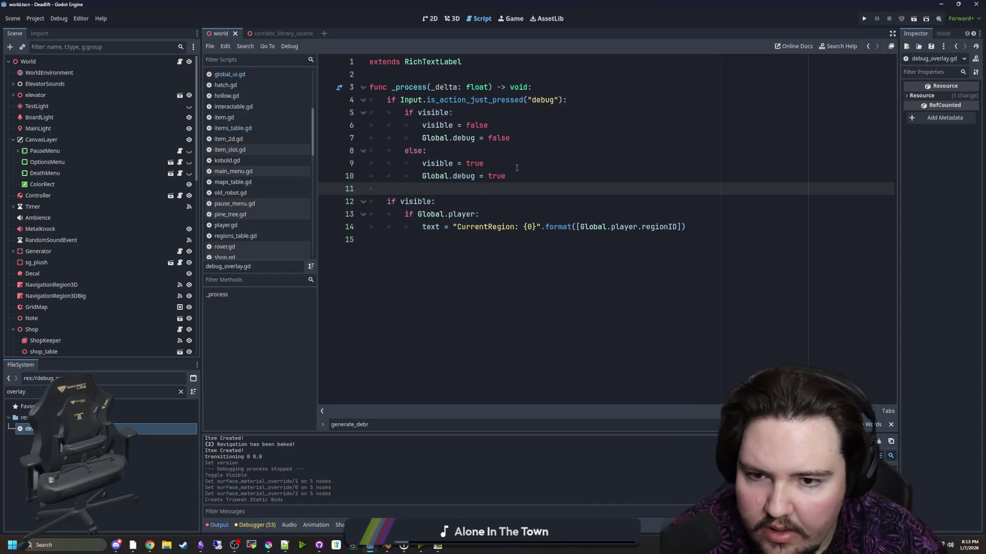
click(484, 164)
click(578, 228)
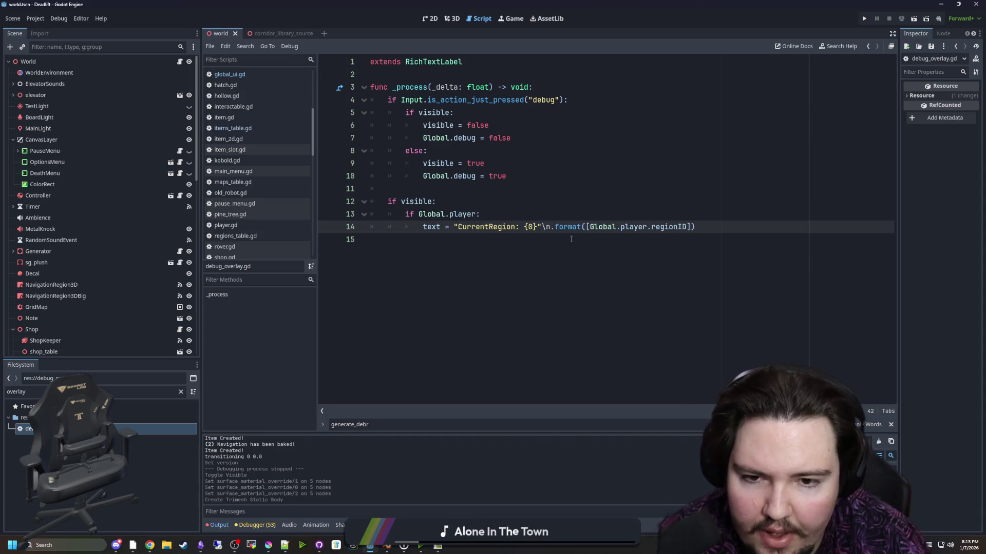
- Add a CurrentMap entry showing Global.currentMapID to the overlay text and save
key(BackSpace)
key(BackSpace)
key(Left)
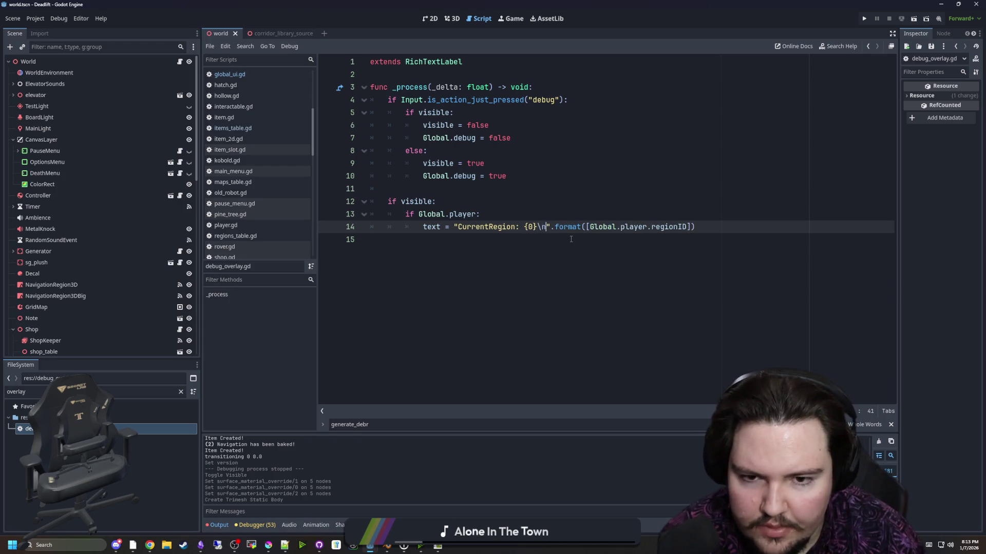
text(Cui)
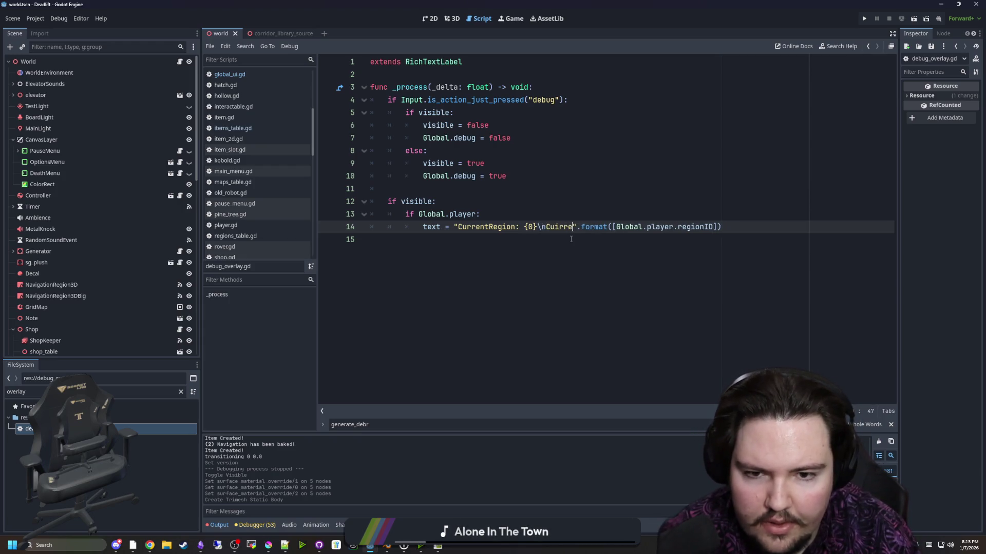
text(rentMap: {)
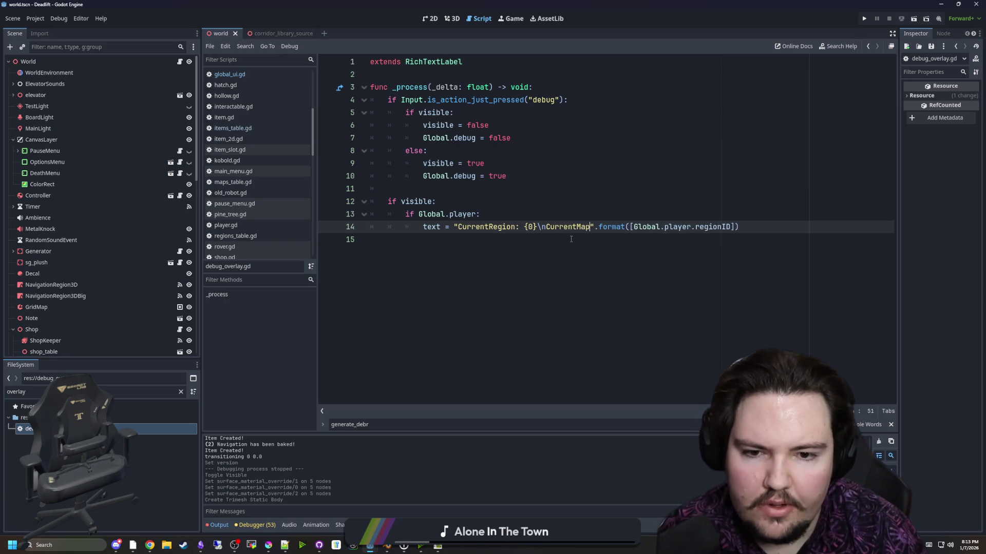
text(1)
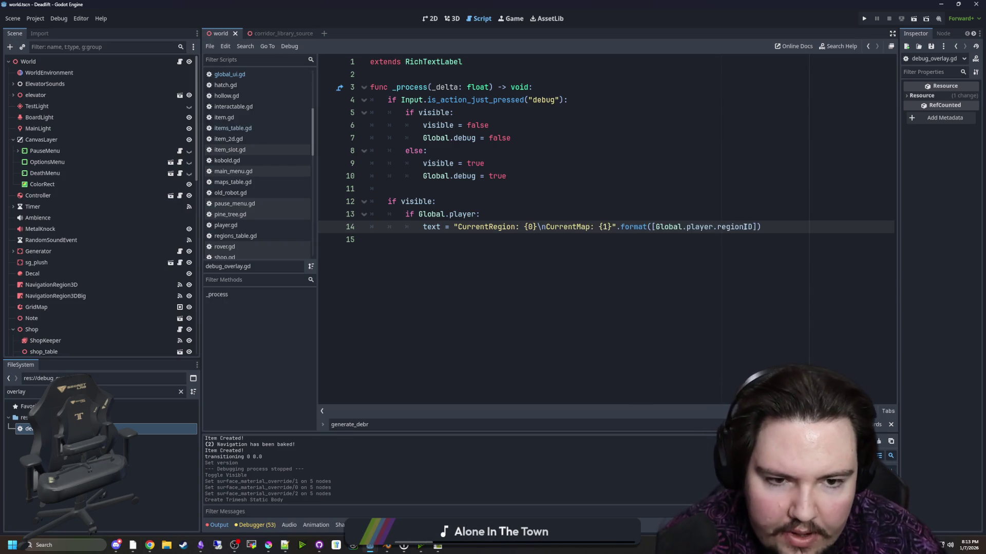
text(, Global.)
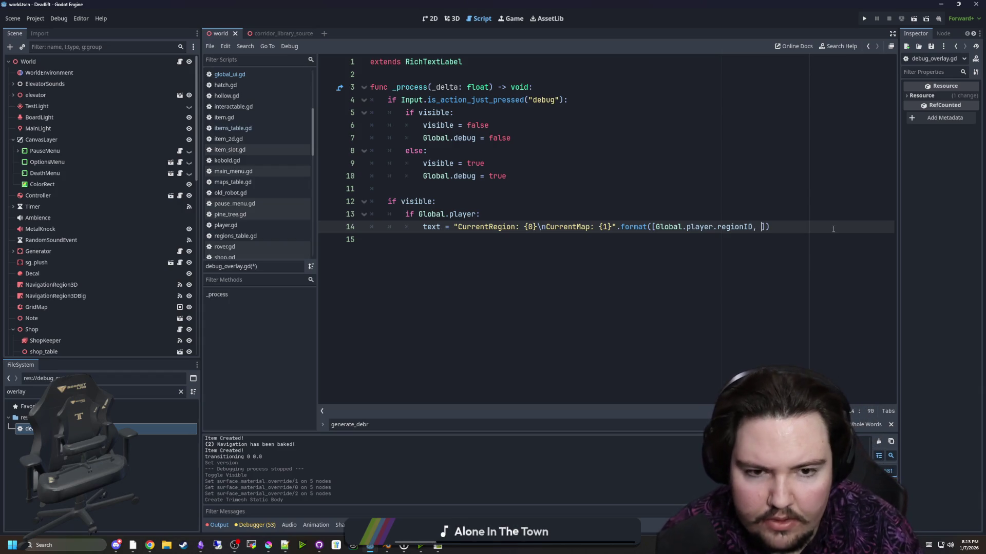
text(current)
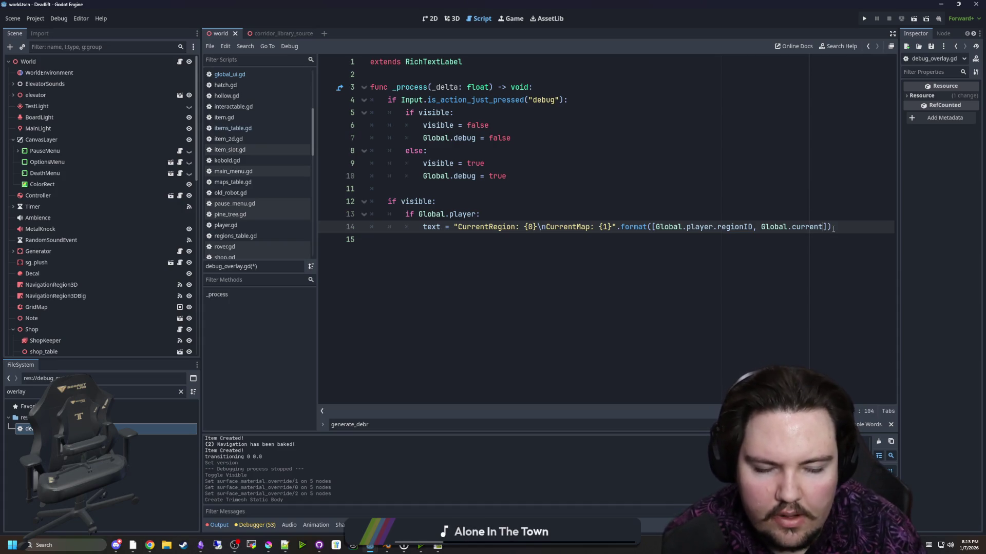
key(BackSpace)
key(BackSpace)
key(BackSpace)
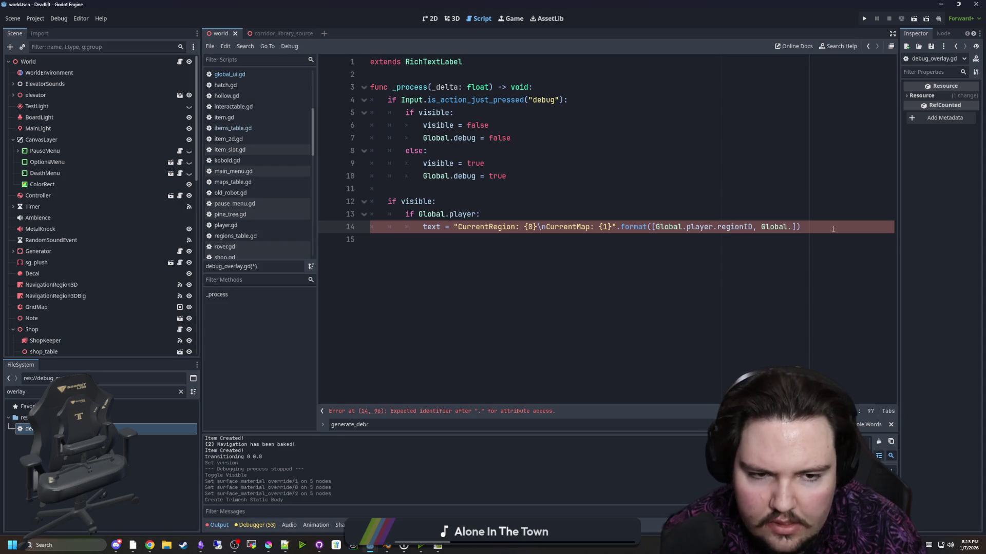
text(currentMapID)
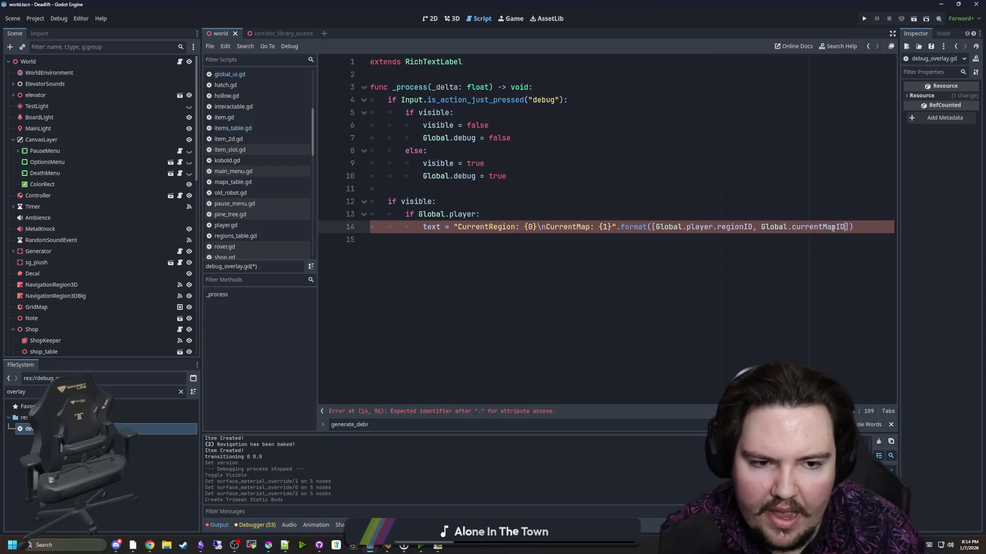
click(770, 201)
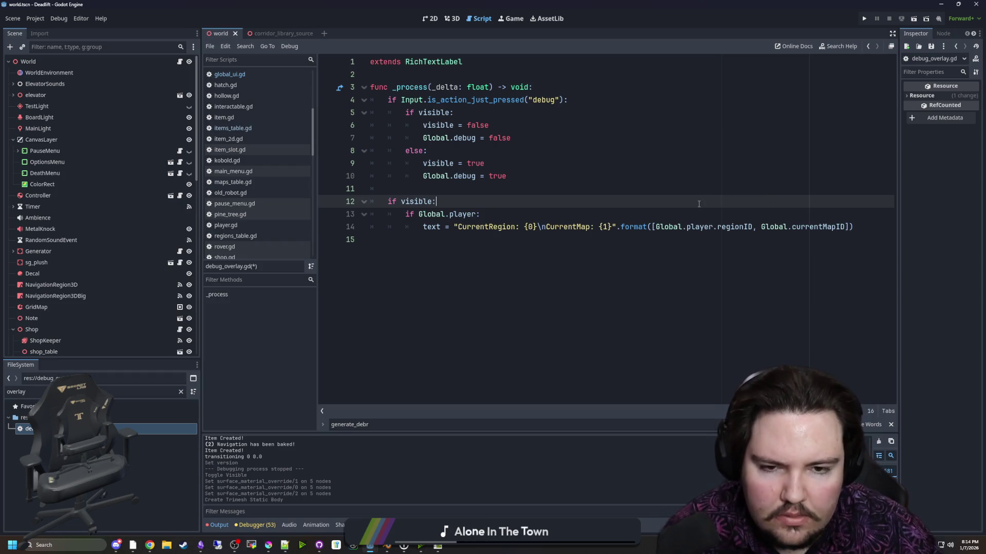
double_click(822, 226)
click(462, 201)
key(ctrl+s)
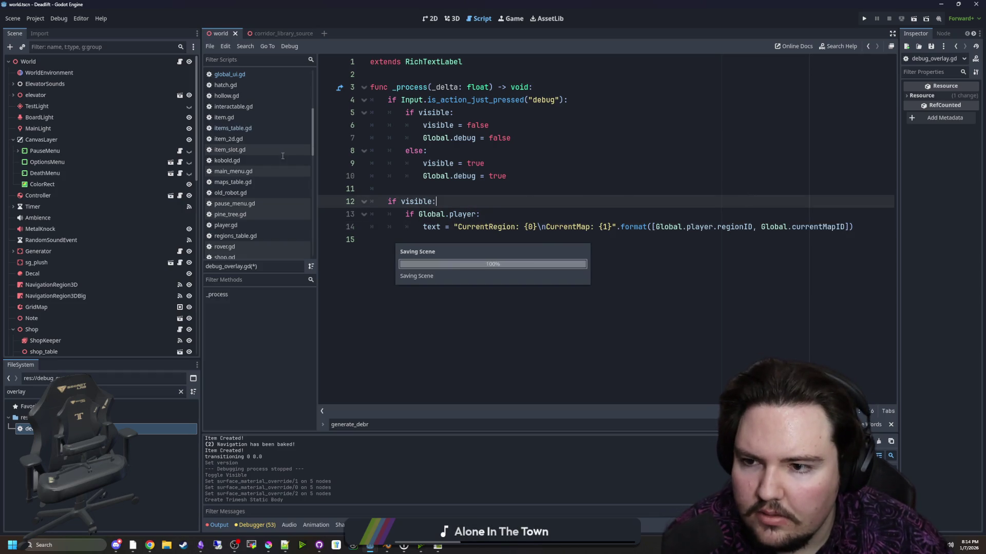
- Change the value to Global.world.mapID, save, and filter files by 'wor'
click(793, 227)
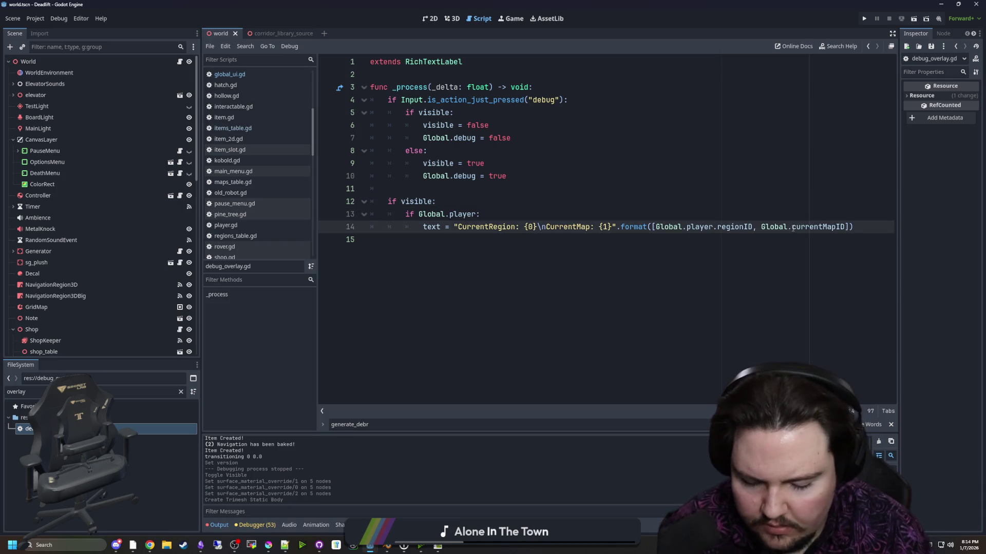
text(world.)
key(Escape)
click(782, 194)
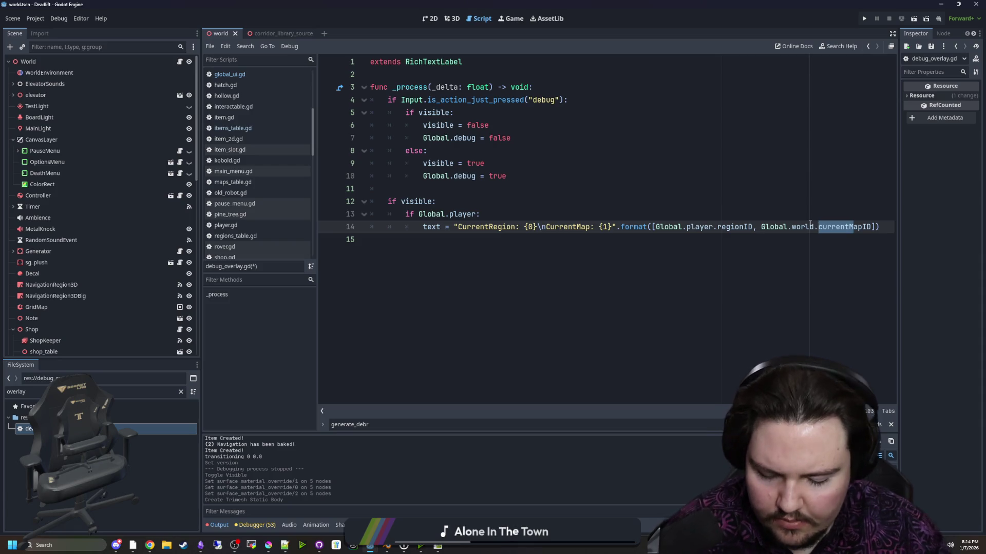
text(m)
click(442, 201)
key(ctrl+s)
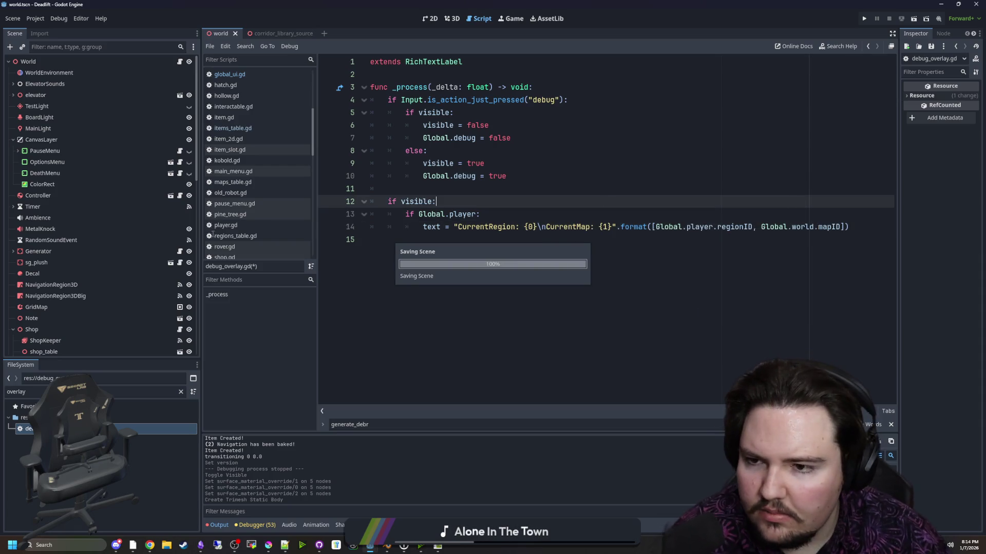
double_click(164, 392)
text(world)
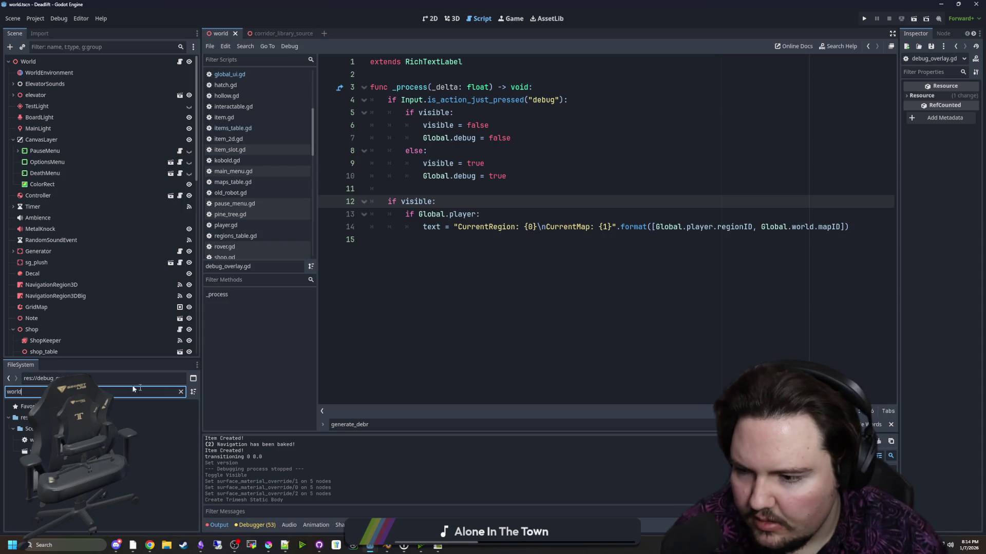
- Add a 'var mapID : String' declaration directly below mapSize in world.gd
double_click(103, 440)
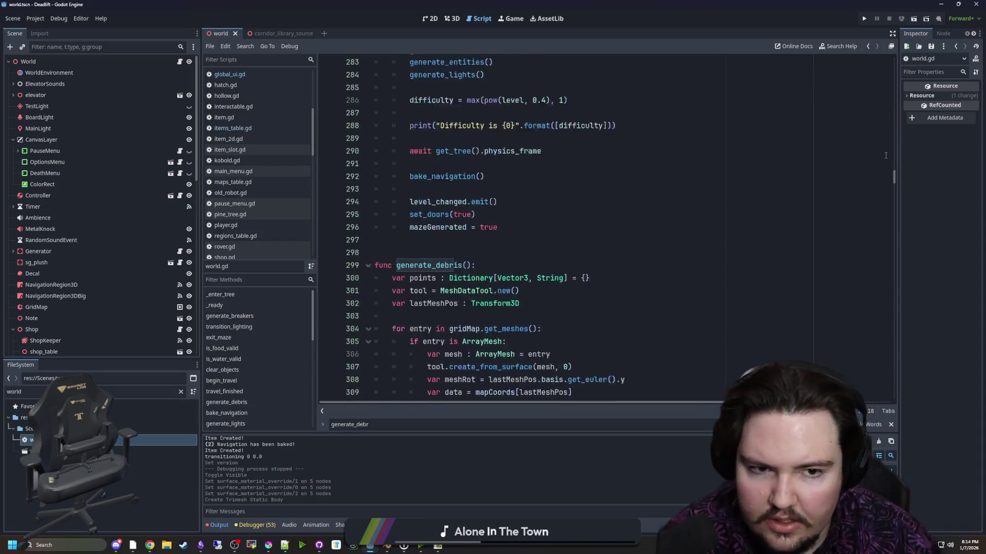
drag(893, 177, 908, 46)
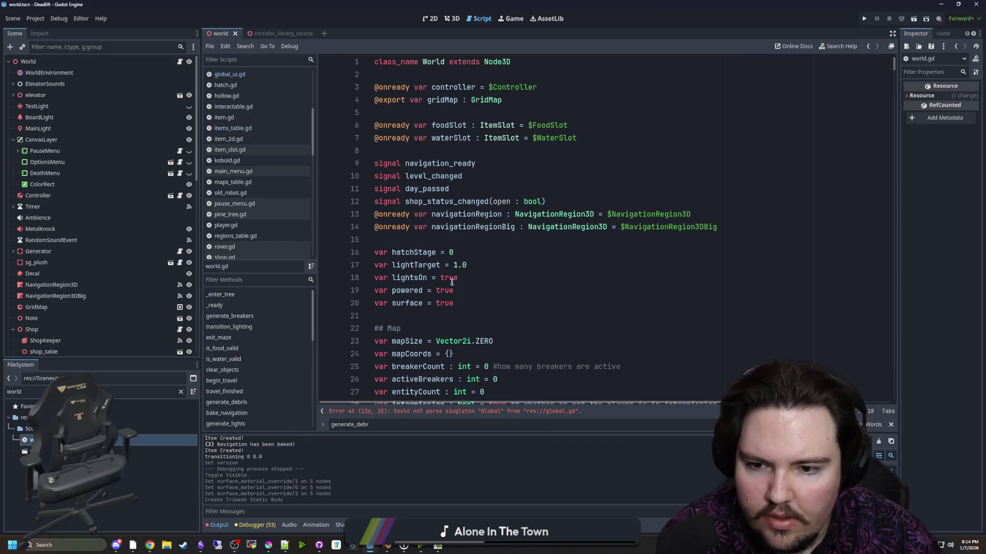
click(456, 303)
key(Return)
text(var mapID)
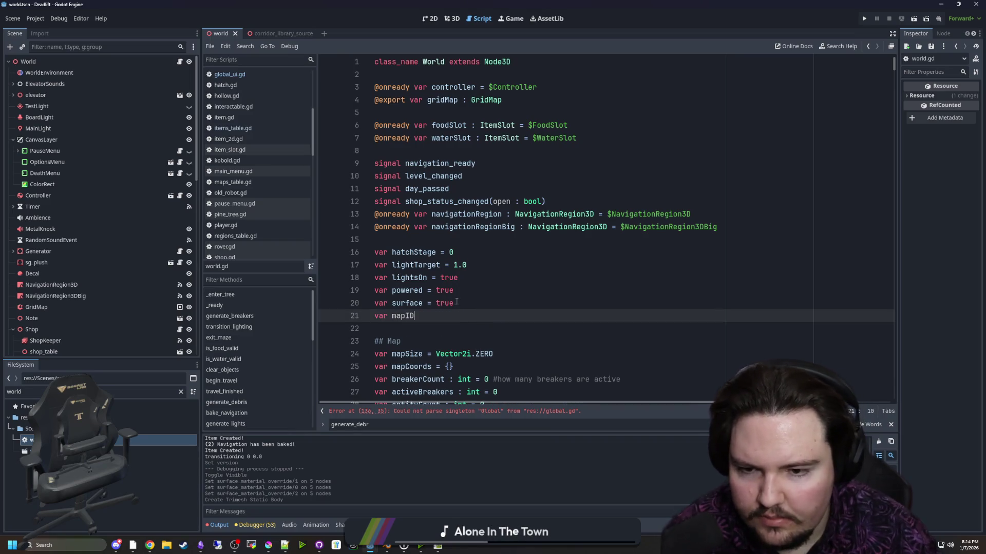
scroll(456, 301, down, 1)
key(shift+Home)
key(BackSpace)
click(496, 303)
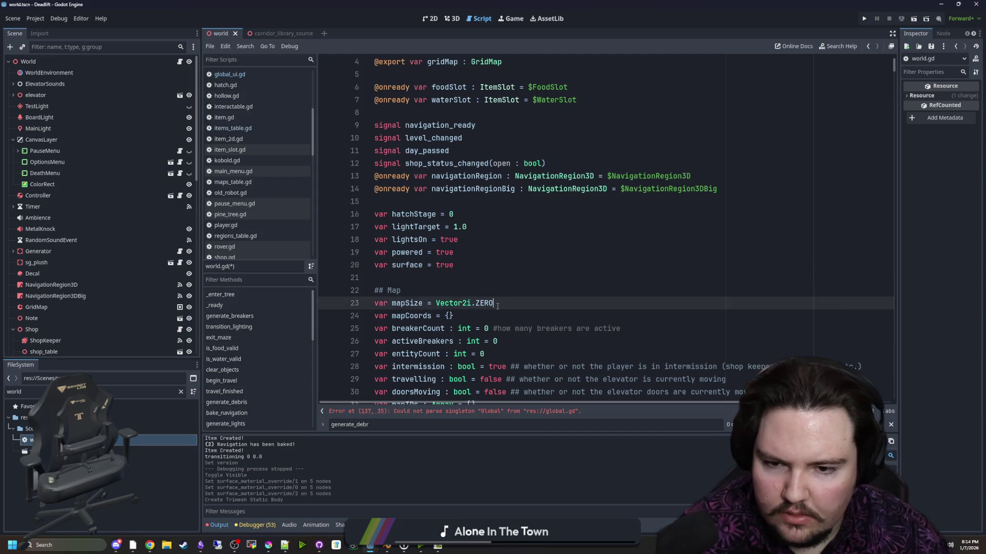
key(Return)
text(var mapID : String = nul)
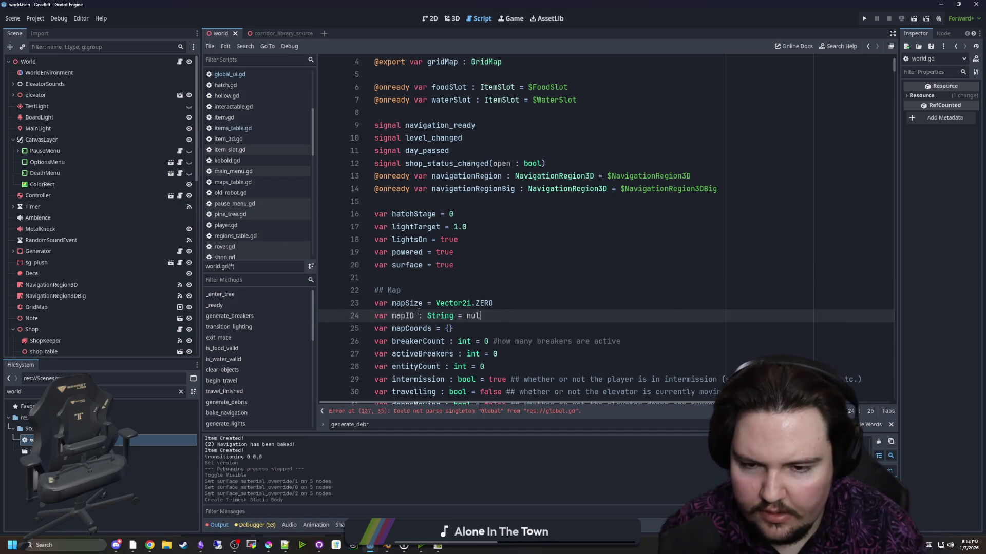
key(BackSpace)
key(BackSpace)
key(BackSpace)
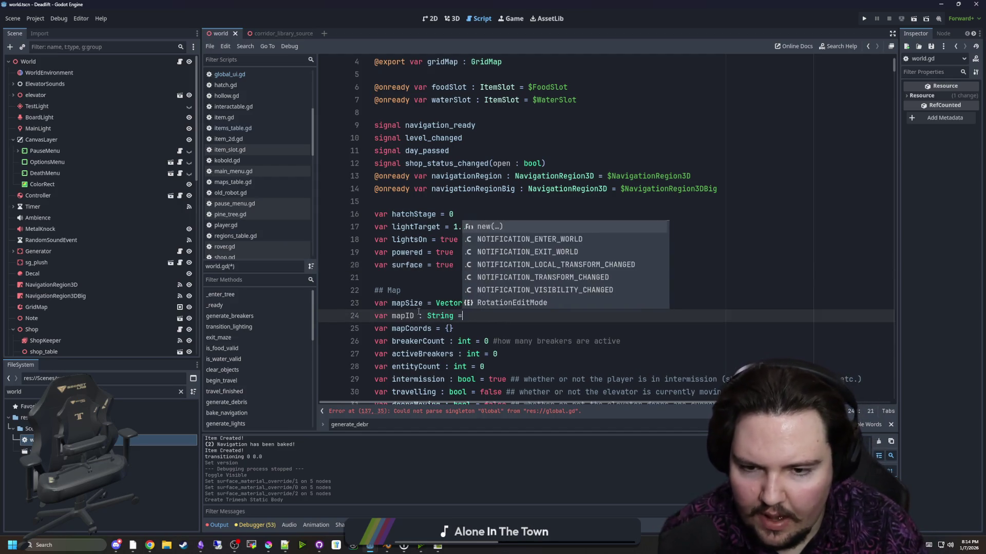
click(415, 316)
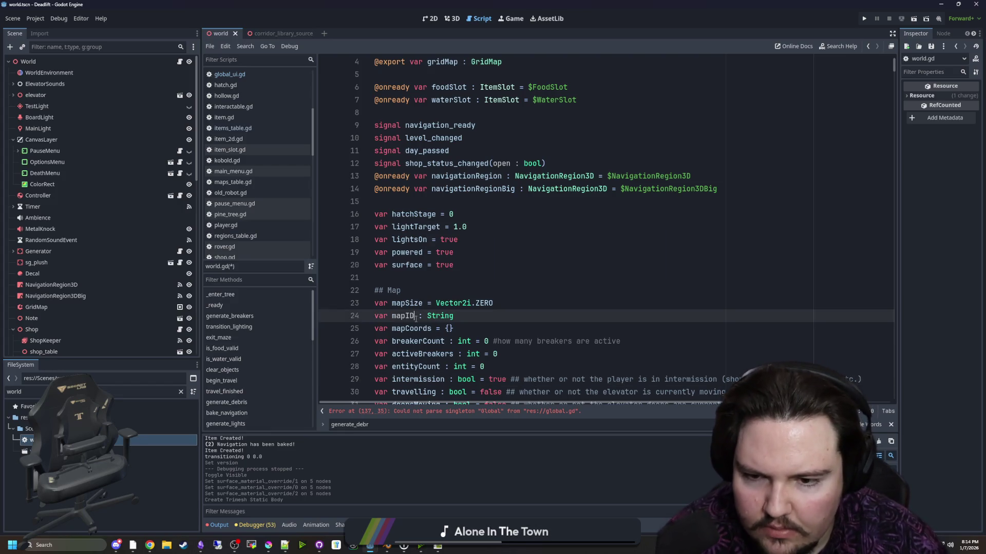
- In travel_finished, set mapID = mapIDs.pick_random() after level += 1 and call generate_maze(mapID)
click(436, 411)
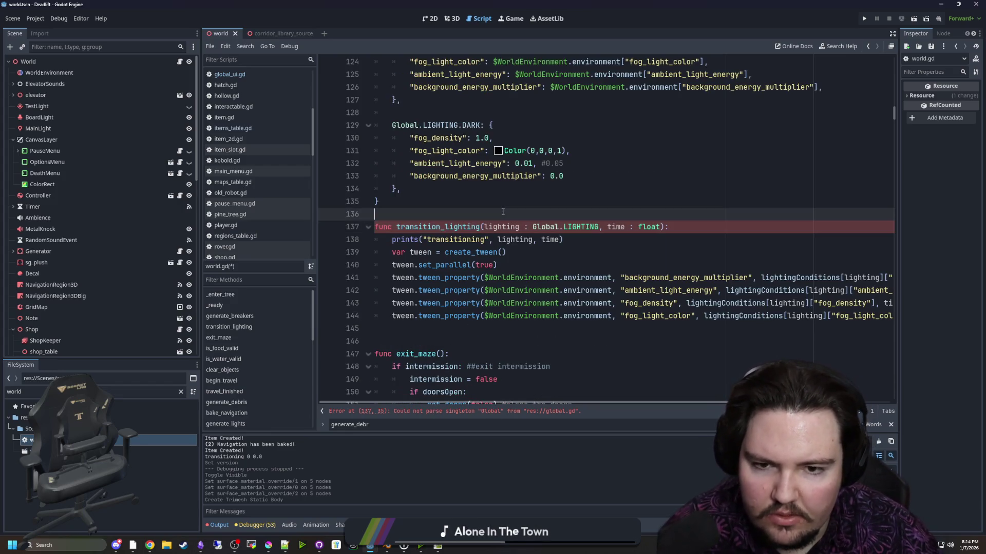
key(ctrl+f)
scroll(500, 218, up, 3)
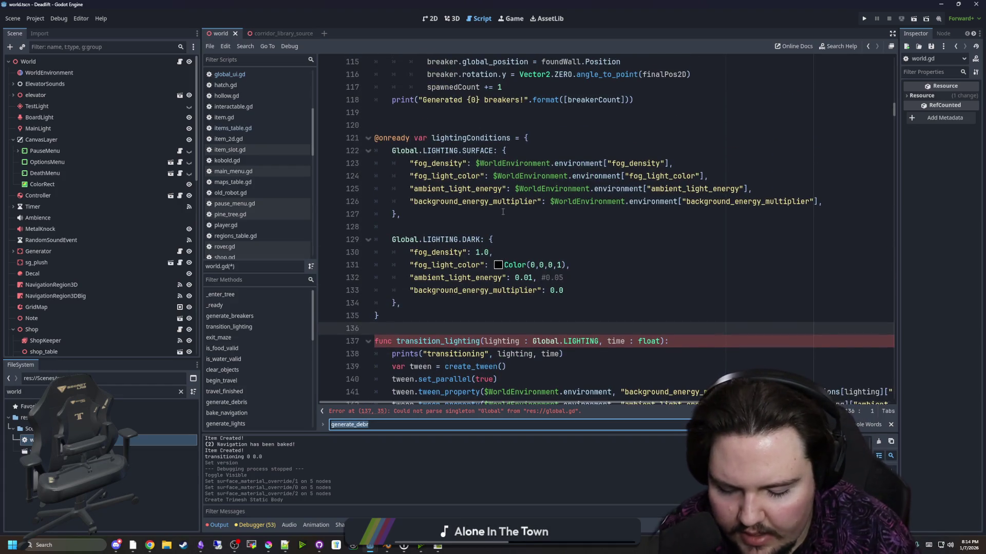
text(generate_map)
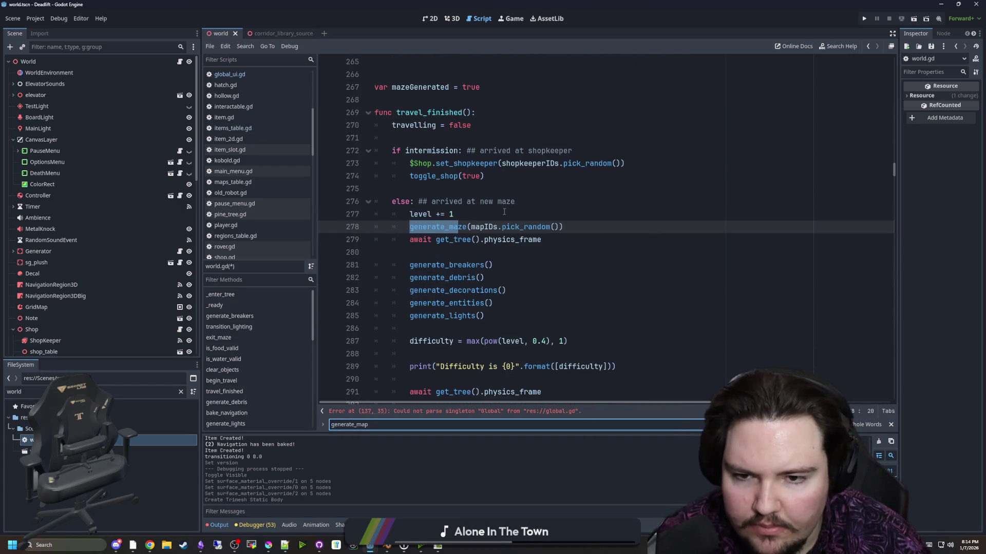
click(504, 213)
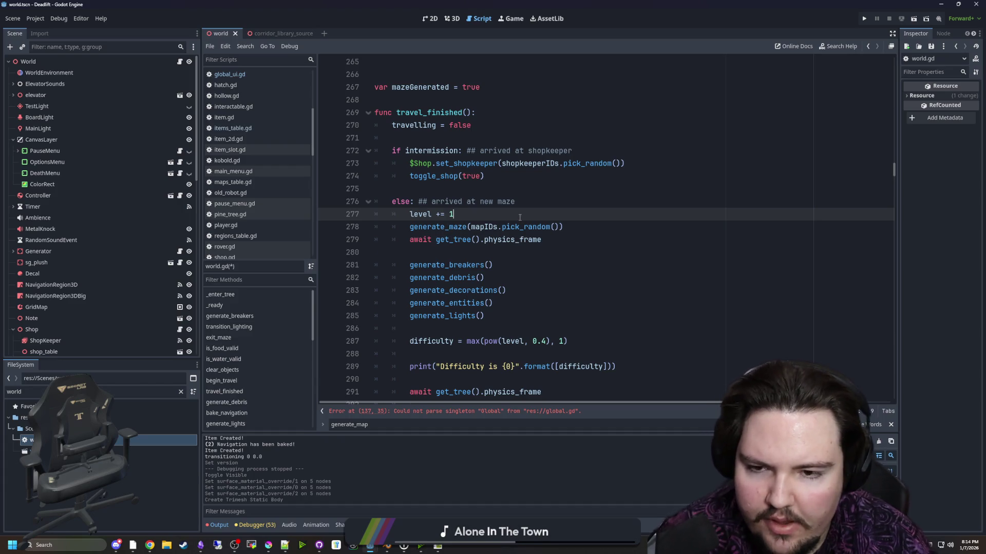
key(Return)
text(mapID )
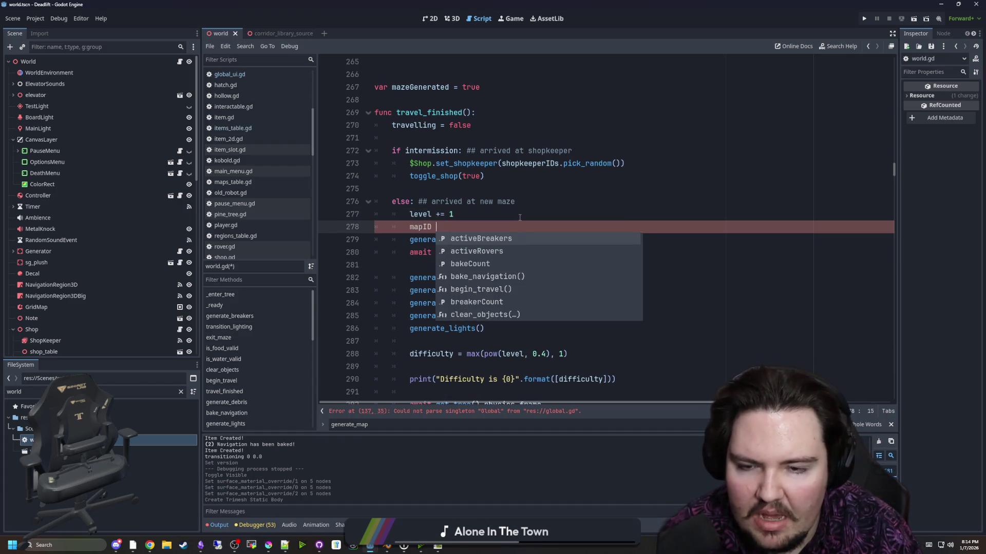
text(=)
mouse_move(559, 239)
mouse_down()
mouse_move(471, 239)
mouse_move(447, 228)
mouse_up()
click(472, 240)
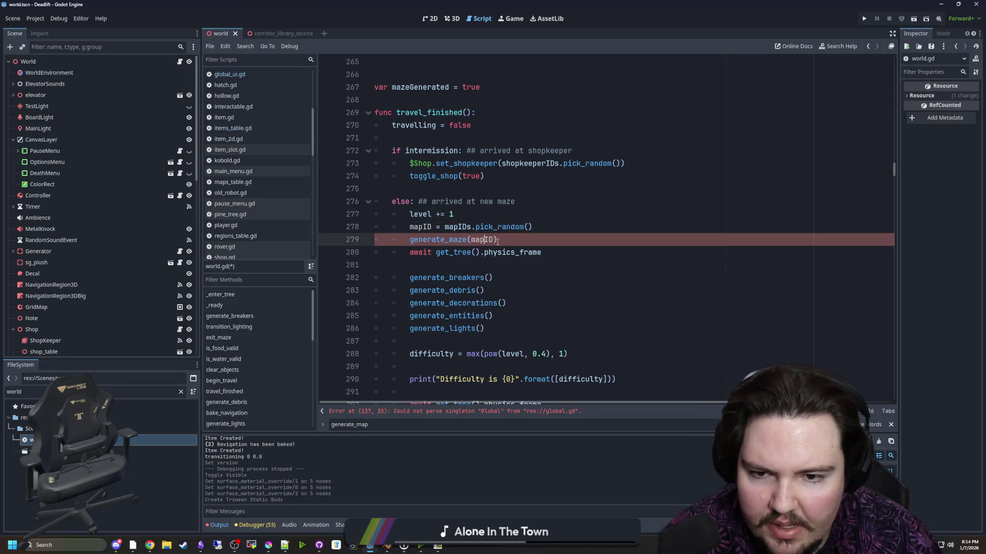
- Save world.gd and go to the reported parse error at line 135
click(508, 208)
key(ctrl+s)
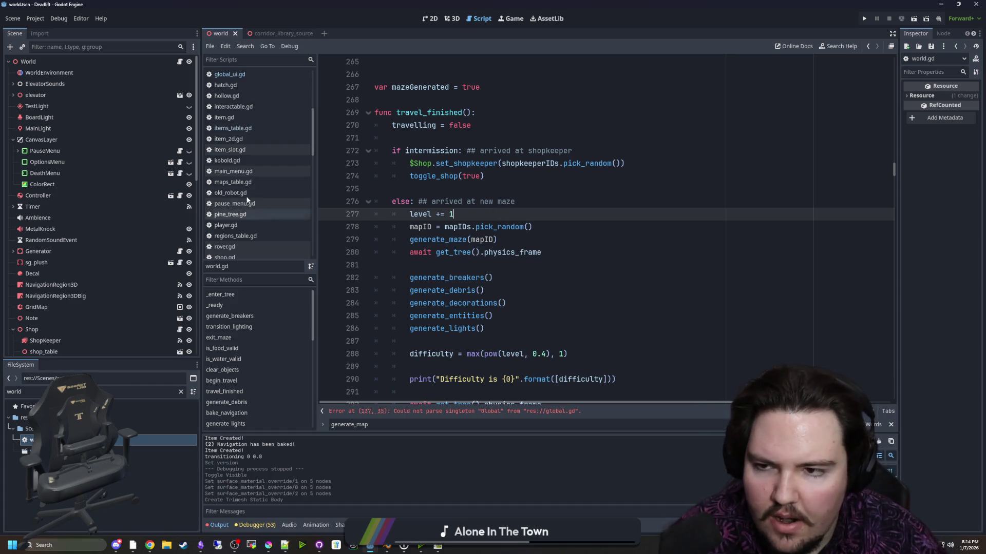
click(490, 412)
key(Up)
key(Up)
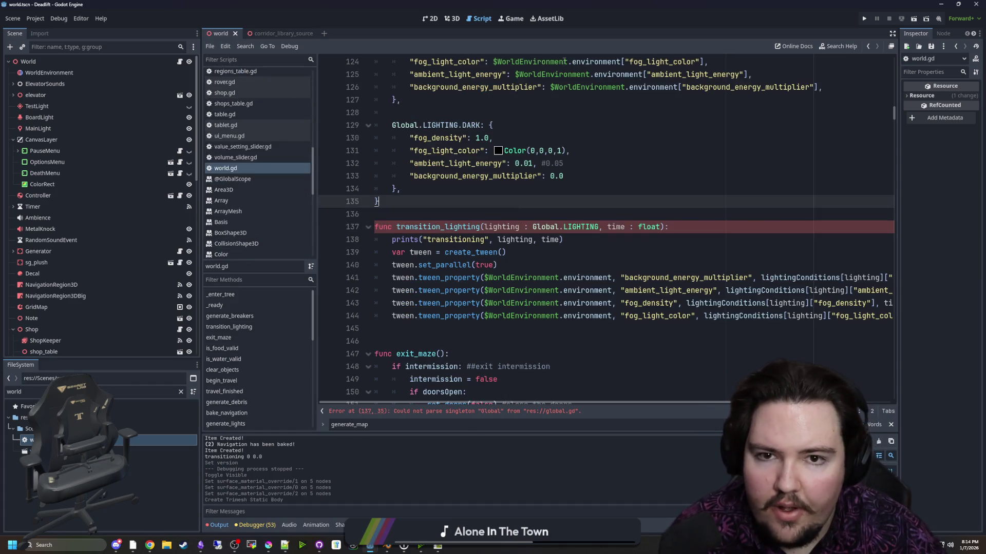
- Close the world scene and reopen world.tscn from the FileSystem
right_click(243, 165)
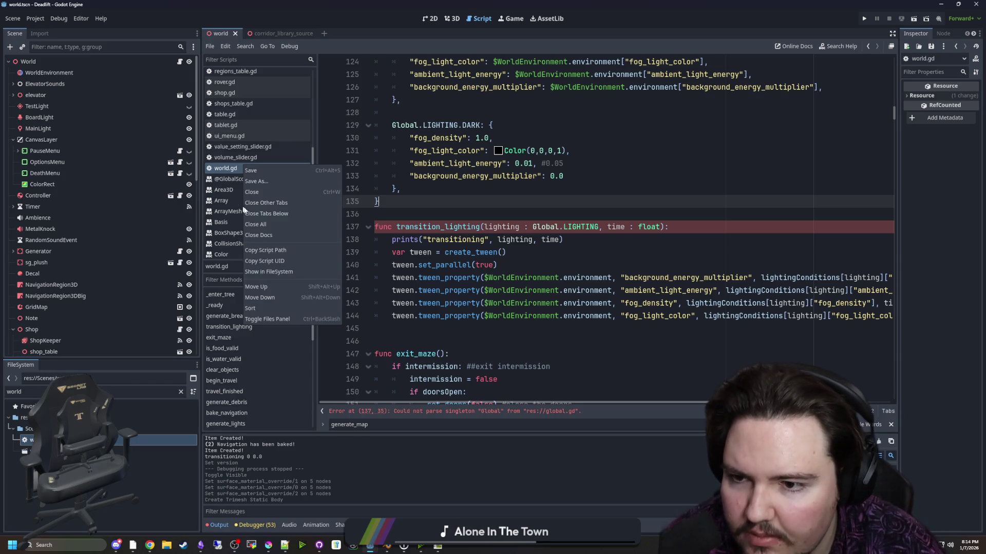
click(239, 76)
key(ctrl+shift+w)
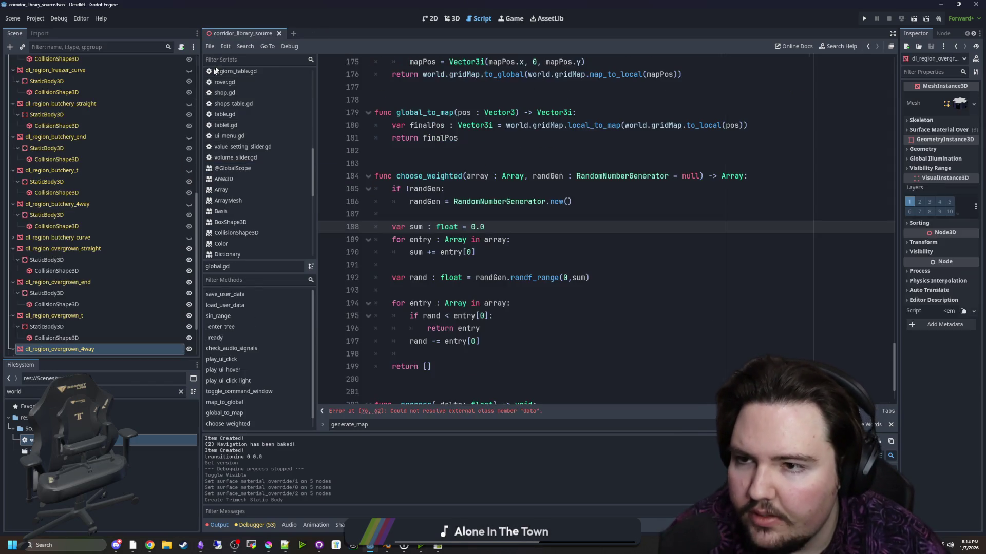
double_click(154, 451)
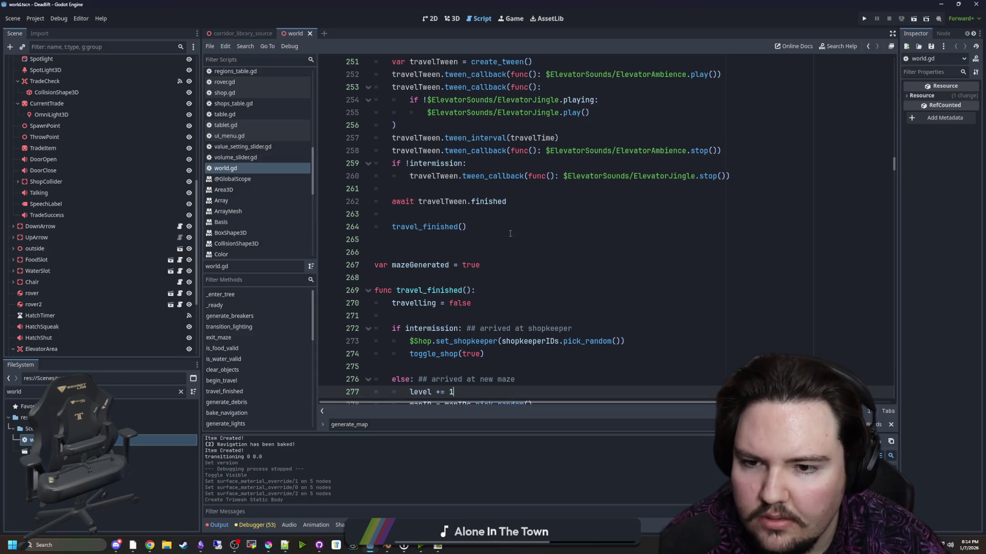
- Jump to the generate_debris definition and inspect its ArrayMesh check and else branch
click(508, 252)
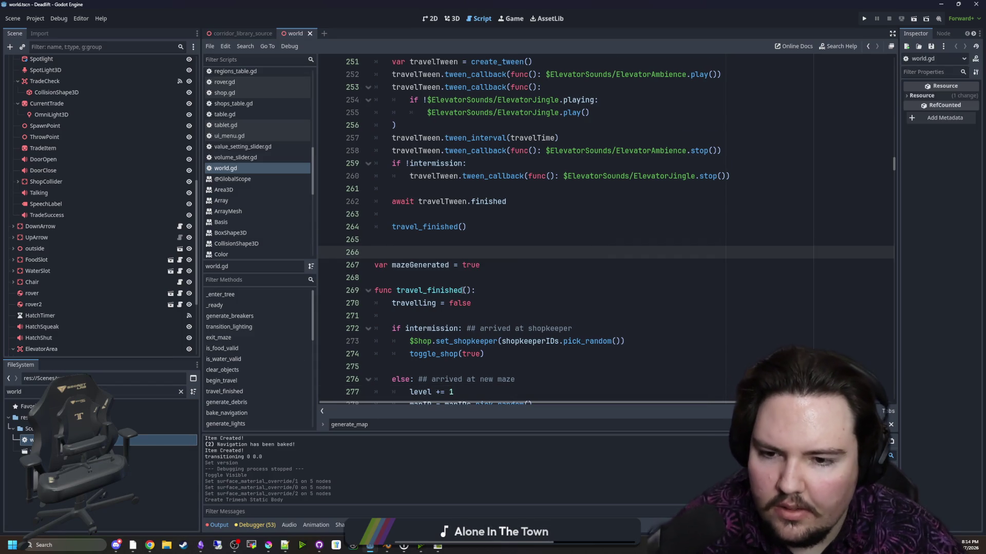
scroll(463, 290, down, 9)
click(444, 265)
click(444, 126)
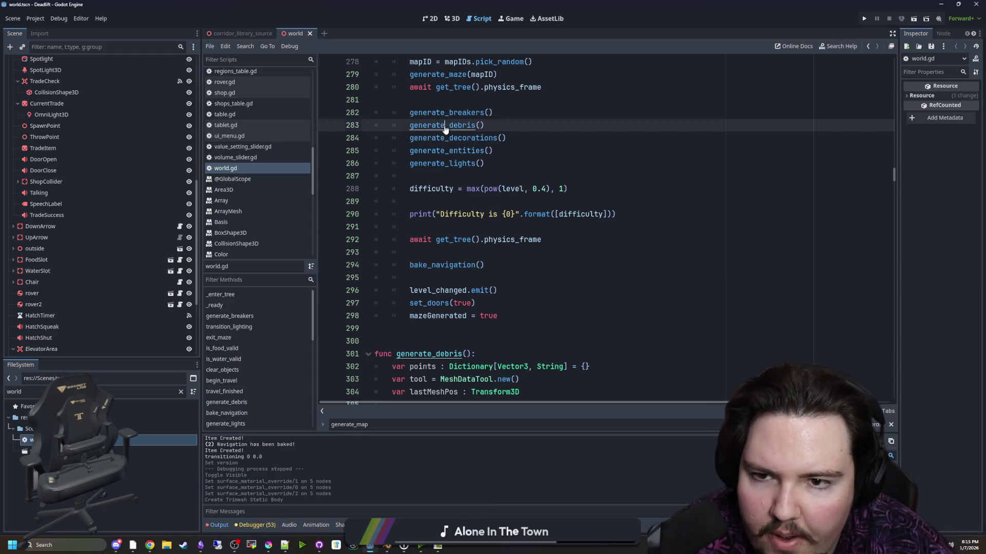
ctrl+click(444, 128)
scroll(519, 242, down, 3)
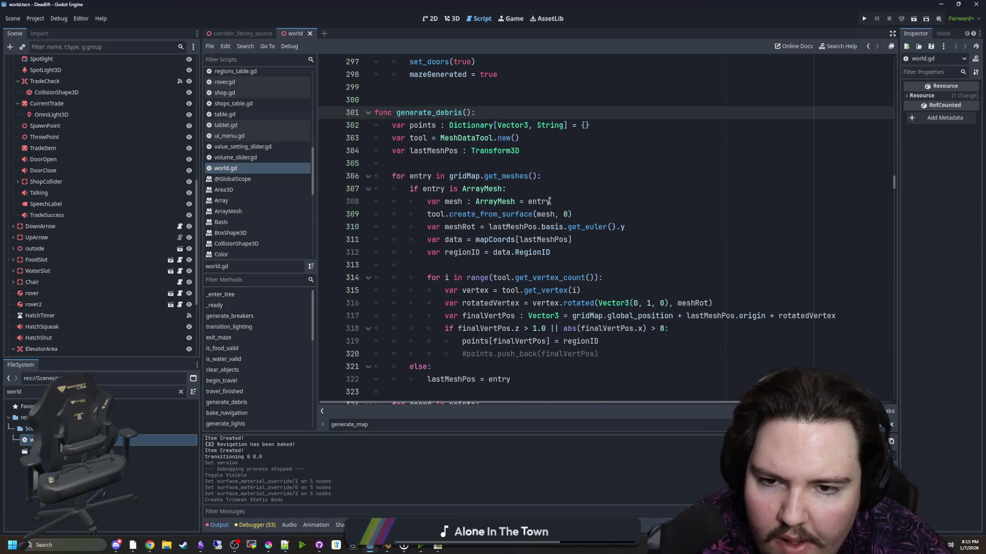
click(546, 188)
scroll(493, 245, down, 3)
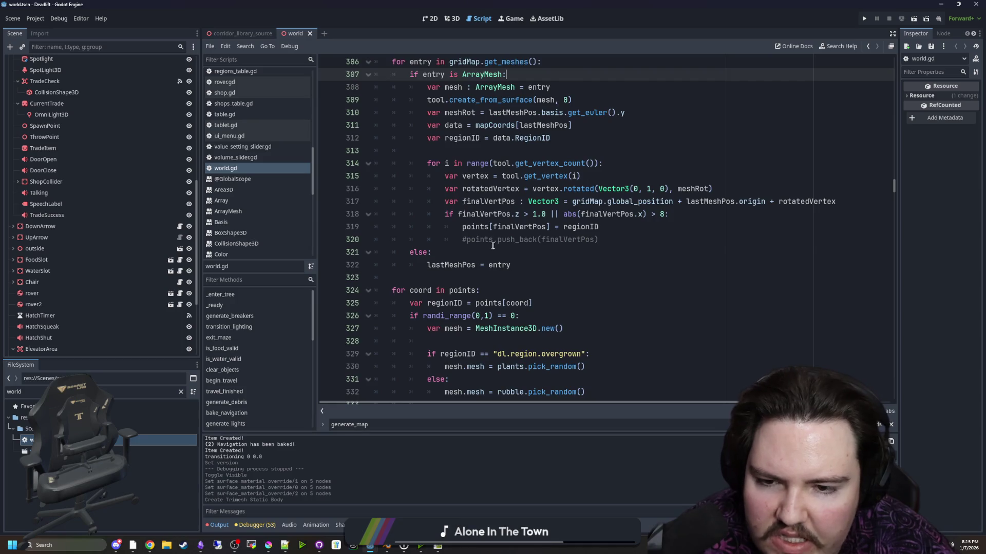
click(493, 247)
click(268, 545)
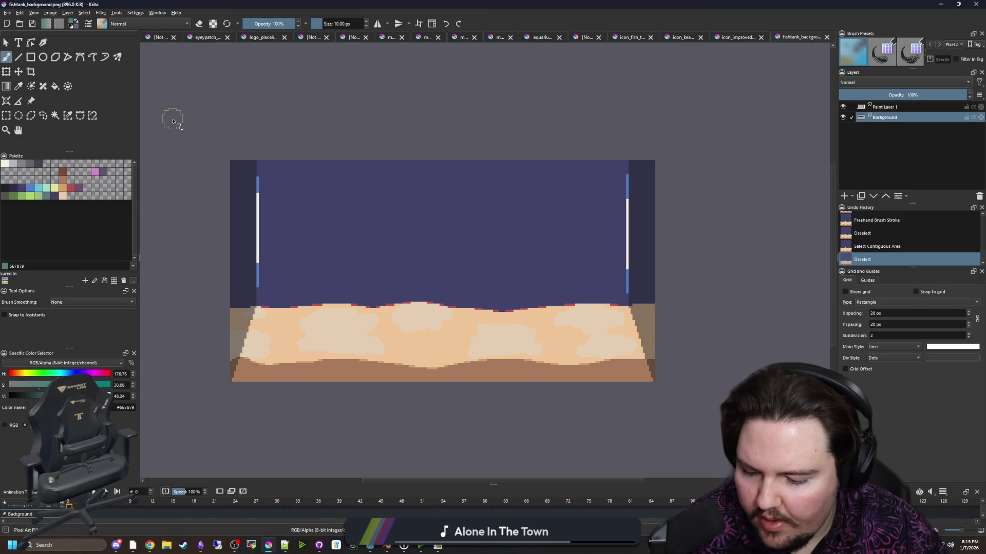
- Open map_4.png from Documents/maze-game/Maps/Easy in Krita
click(8, 12)
click(20, 32)
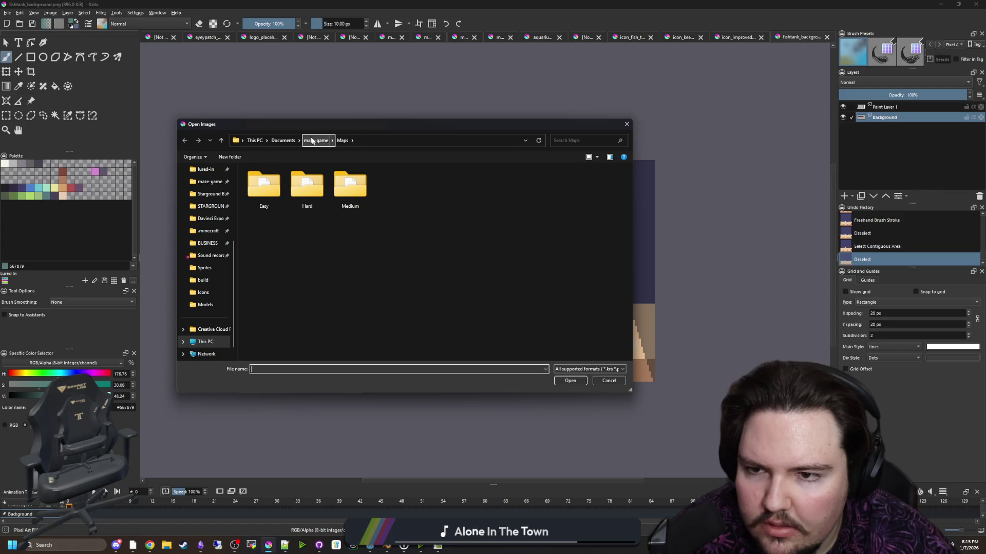
double_click(276, 191)
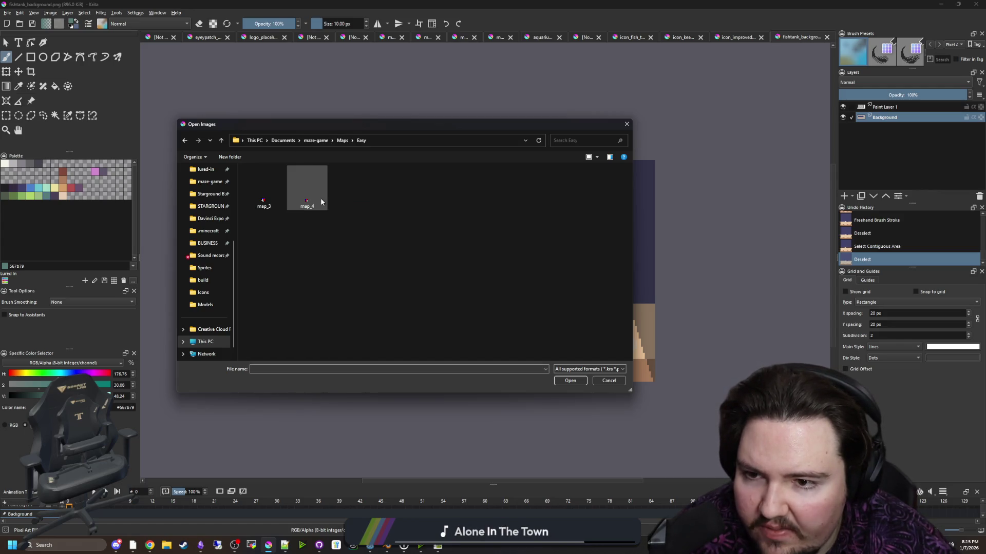
double_click(307, 190)
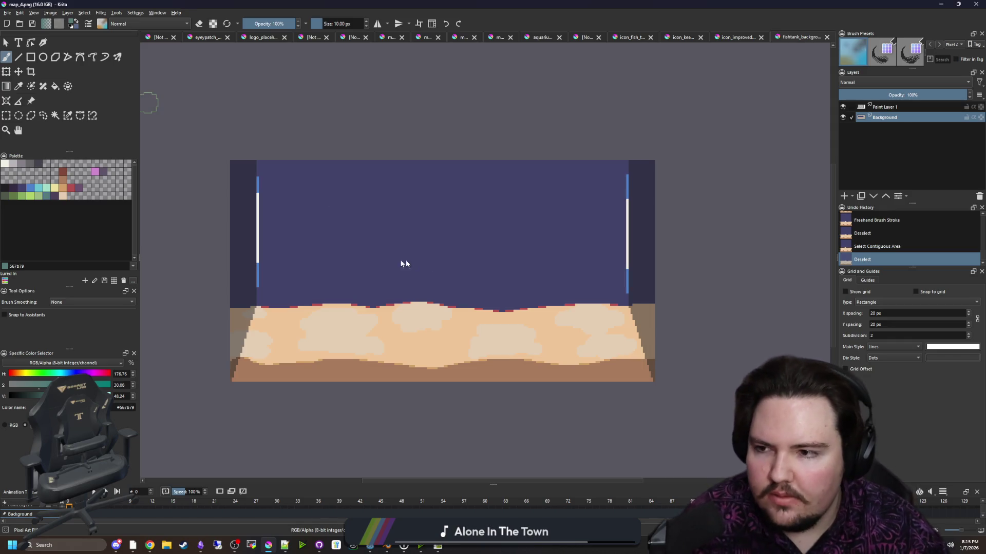
mouse_move(54, 378)
mouse_down()
mouse_move(6, 377)
mouse_move(28, 378)
mouse_up()
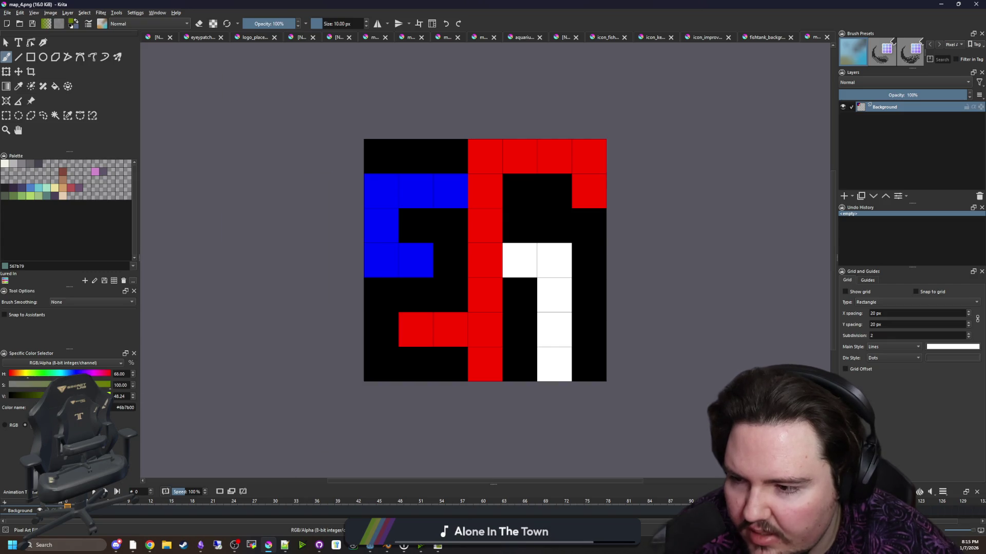
- Repaint the red, blue and white paths of map_4 pure green with a 1 px brush
click(4, 426)
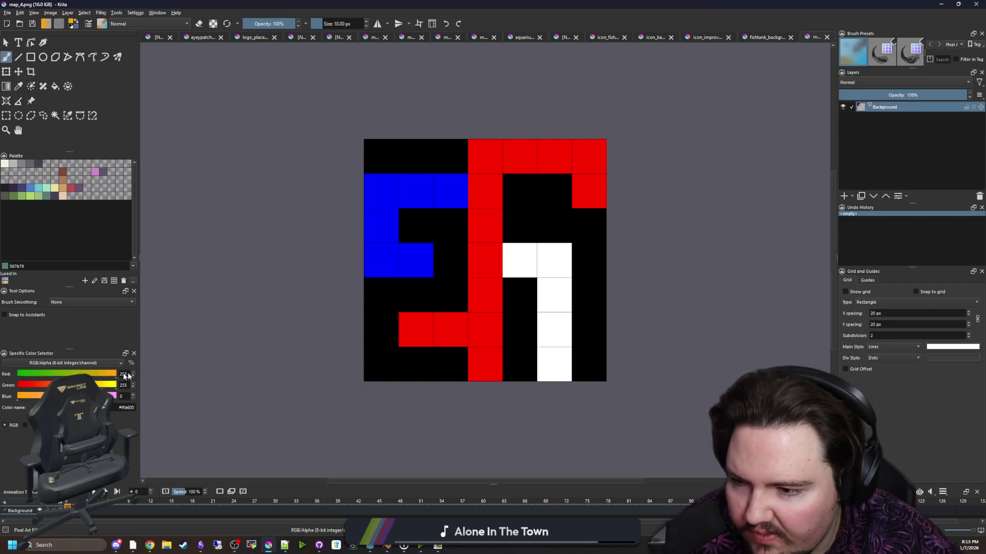
mouse_move(67, 385)
mouse_down()
mouse_move(116, 385)
mouse_move(47, 374)
mouse_up()
key(bracketleft)
key(bracketleft)
key(bracketleft)
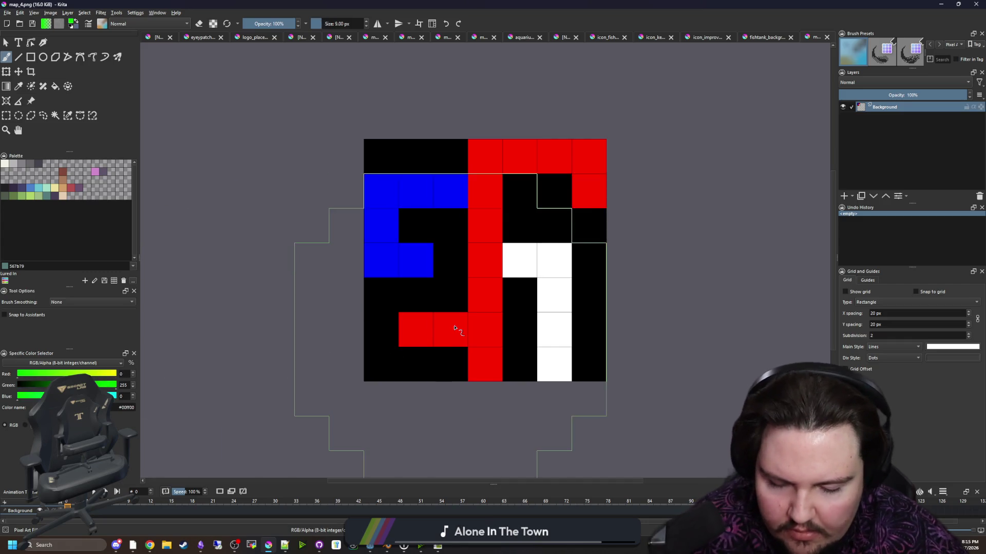
key(bracketleft)
key(bracketleft)
mouse_move(484, 364)
mouse_down()
mouse_move(485, 247)
mouse_move(555, 157)
mouse_move(589, 191)
mouse_up()
drag(549, 247, 554, 367)
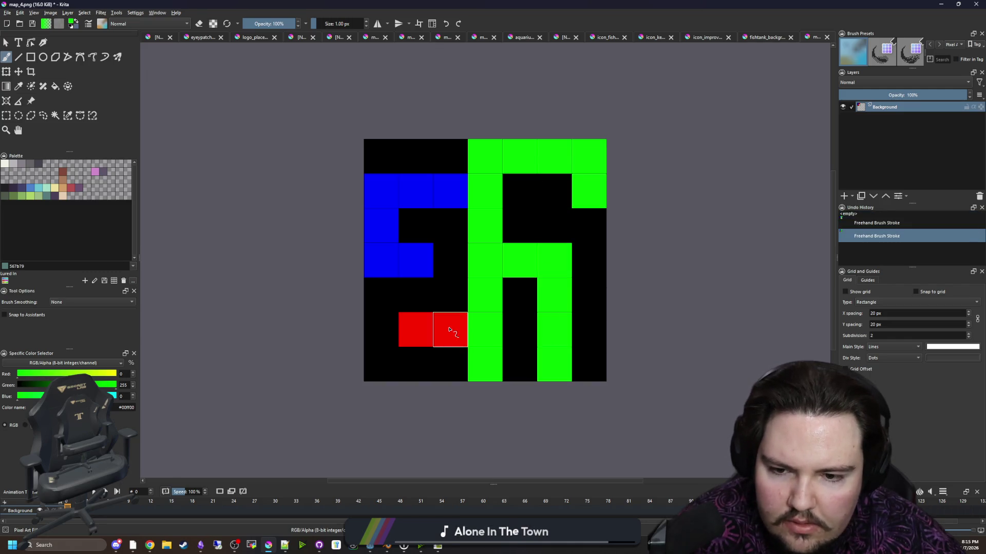
drag(451, 330, 405, 329)
mouse_move(451, 191)
mouse_down()
mouse_move(377, 218)
mouse_move(410, 265)
mouse_up()
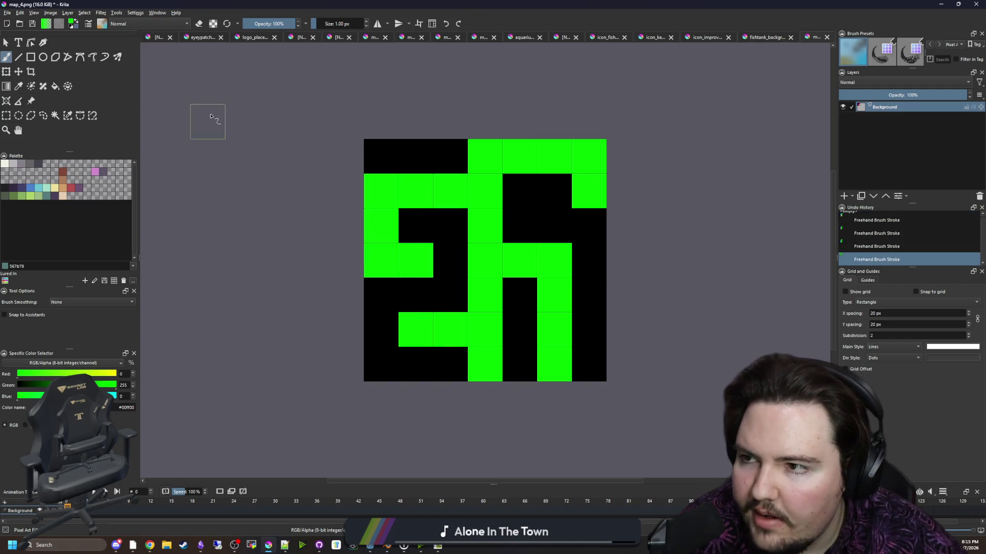
- Save map_4.png, confirming the PNG export options
key(ctrl+s)
click(529, 349)
key(alt+Tab)
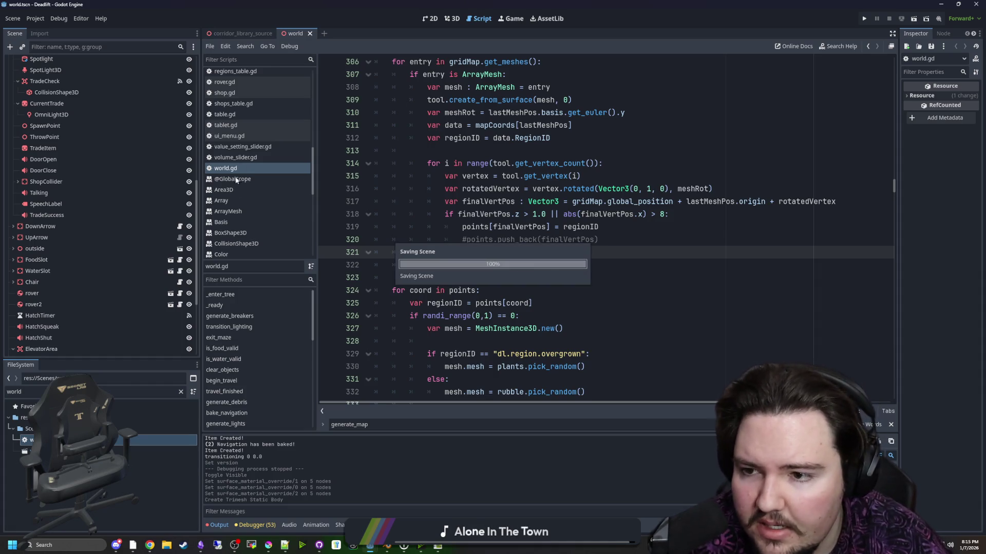
- Filter the FileSystem for 'maps' and open maps_table.gd
click(181, 393)
text(maps)
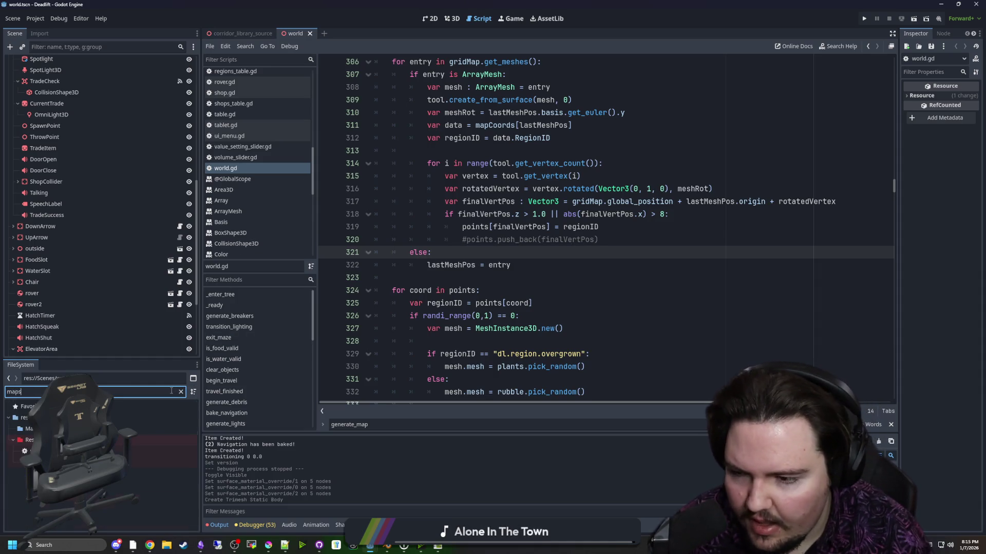
double_click(139, 450)
- Comment out lines 13–23 with mg.map.1 to mg.map.3, keep mg.map.4, and run the project
click(418, 340)
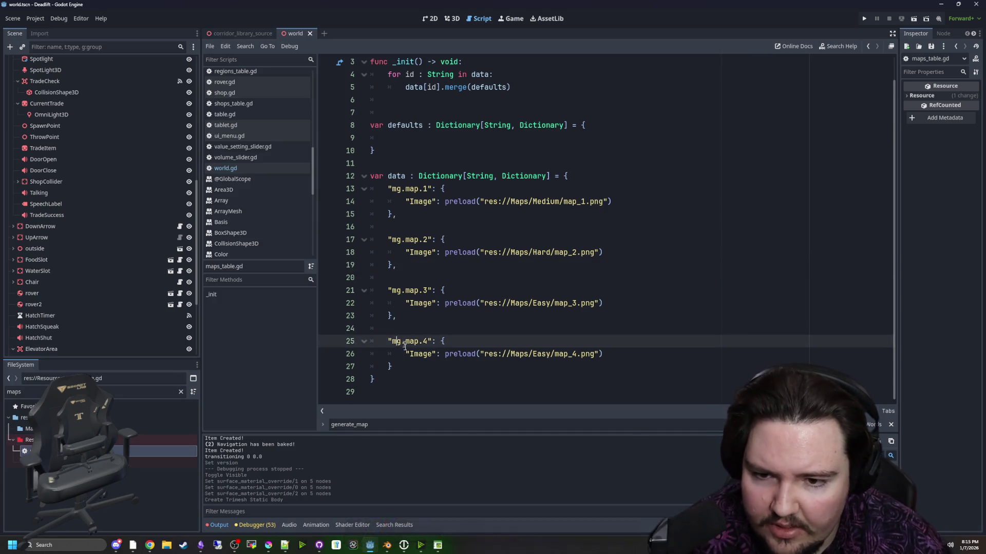
drag(418, 311, 347, 195)
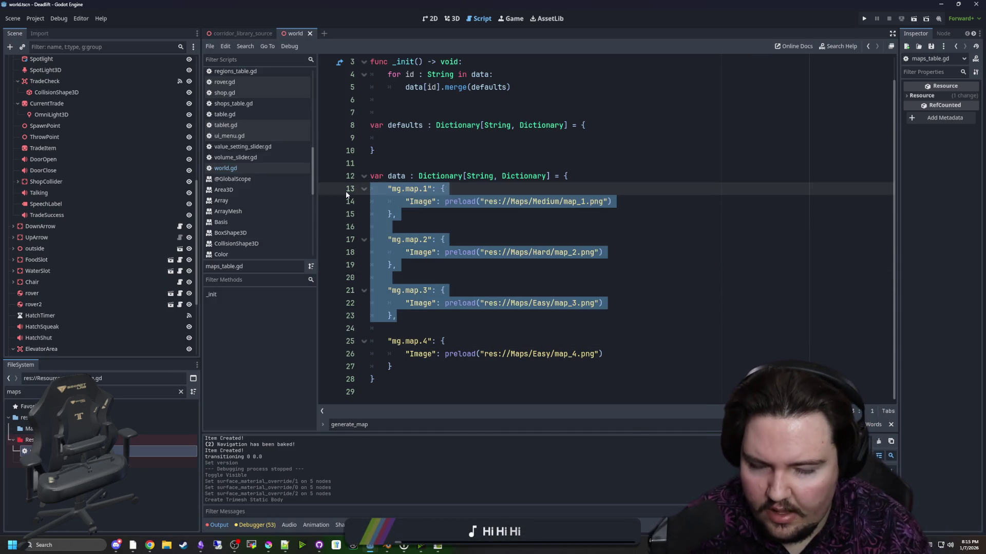
key(ctrl+l)
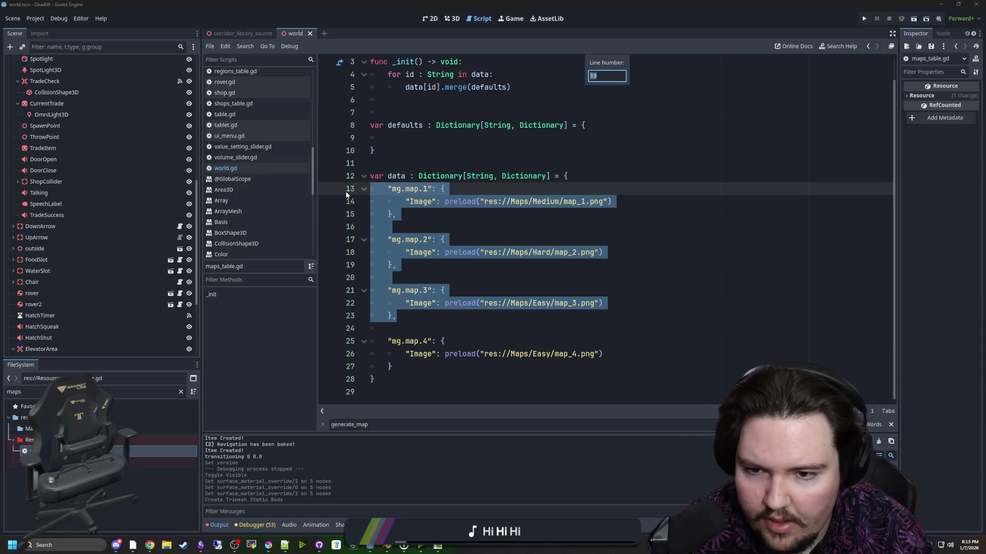
key(Escape)
key(ctrl+k)
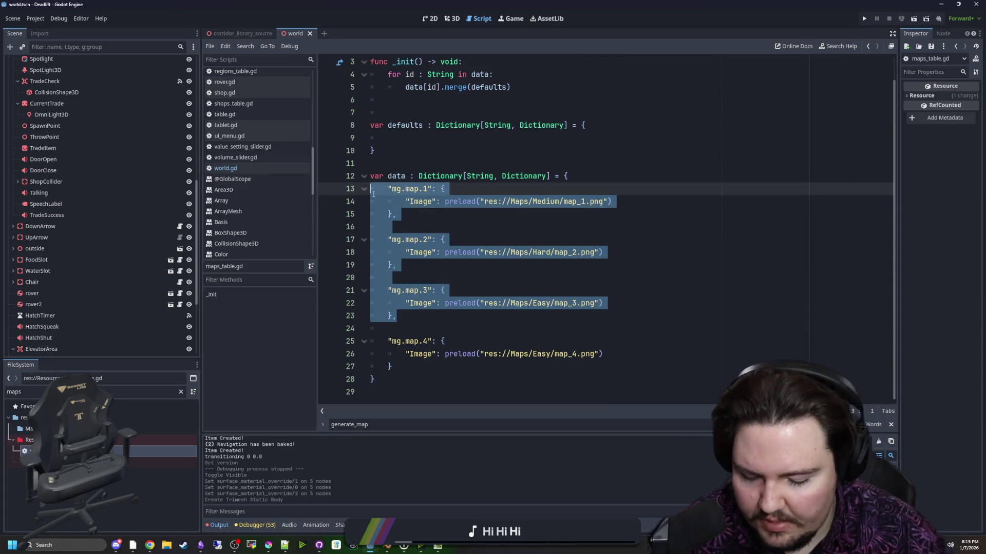
click(515, 194)
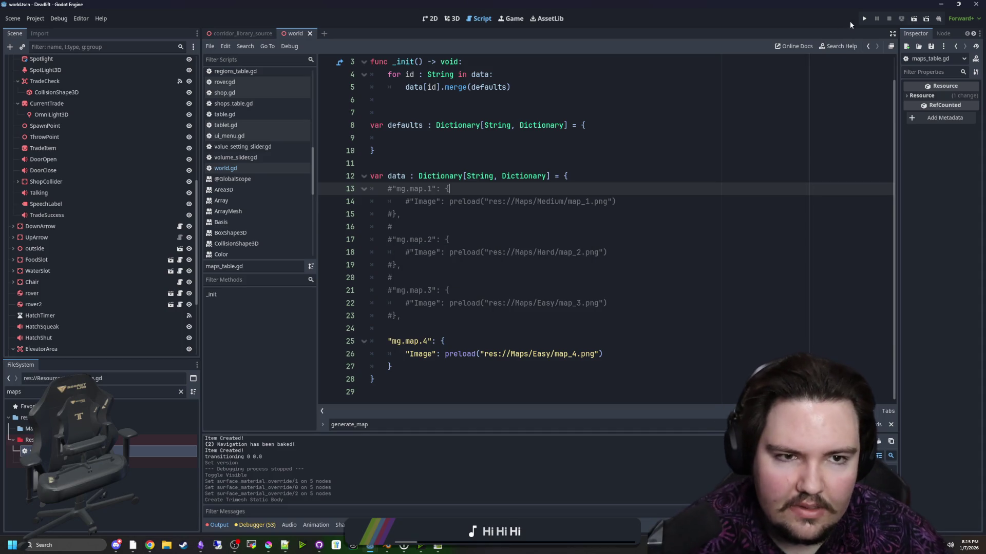
click(866, 20)
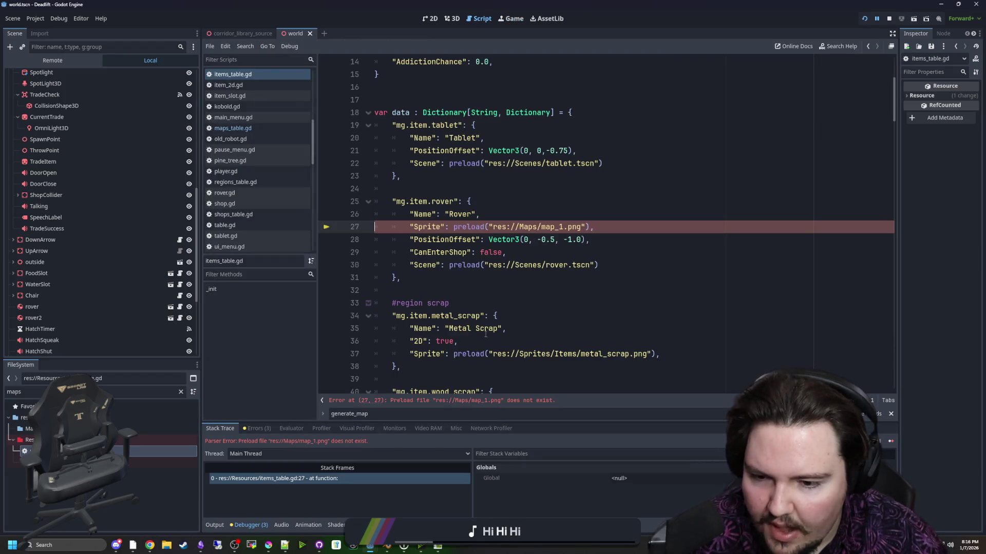
- Change the rover Sprite preload on line 27 to res://Sprites/black_pixel.png, save, and rerun
click(509, 275)
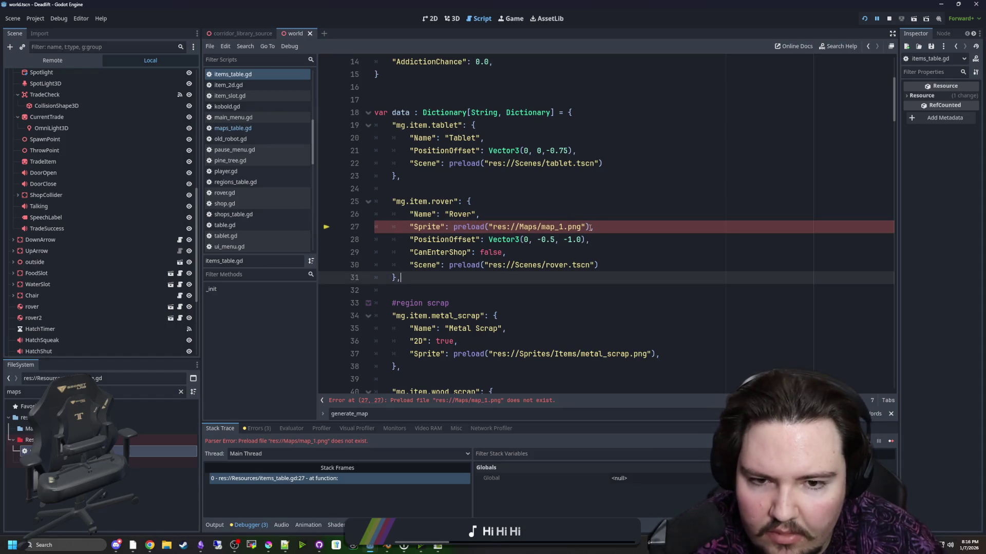
mouse_move(583, 226)
mouse_down()
mouse_move(490, 226)
mouse_move(536, 227)
mouse_up()
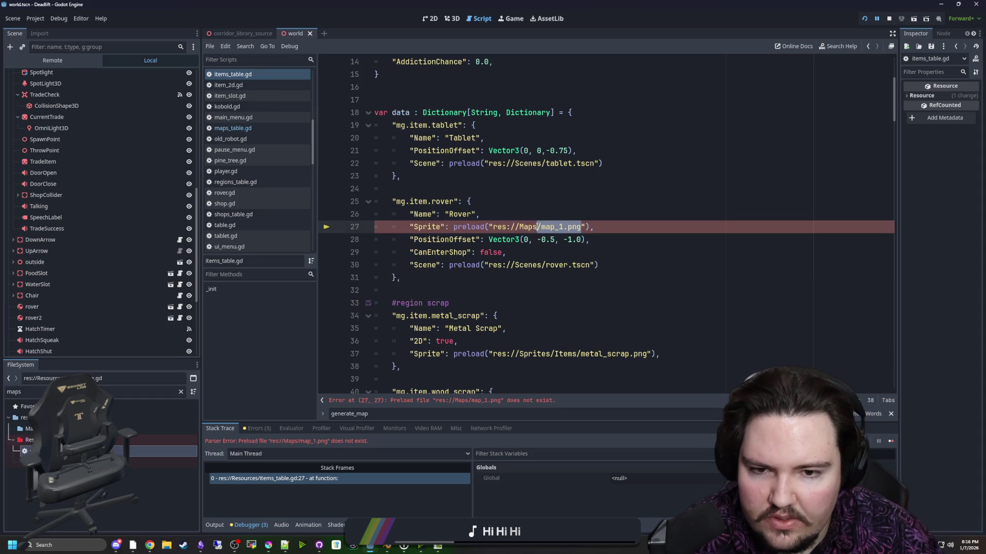
text(I)
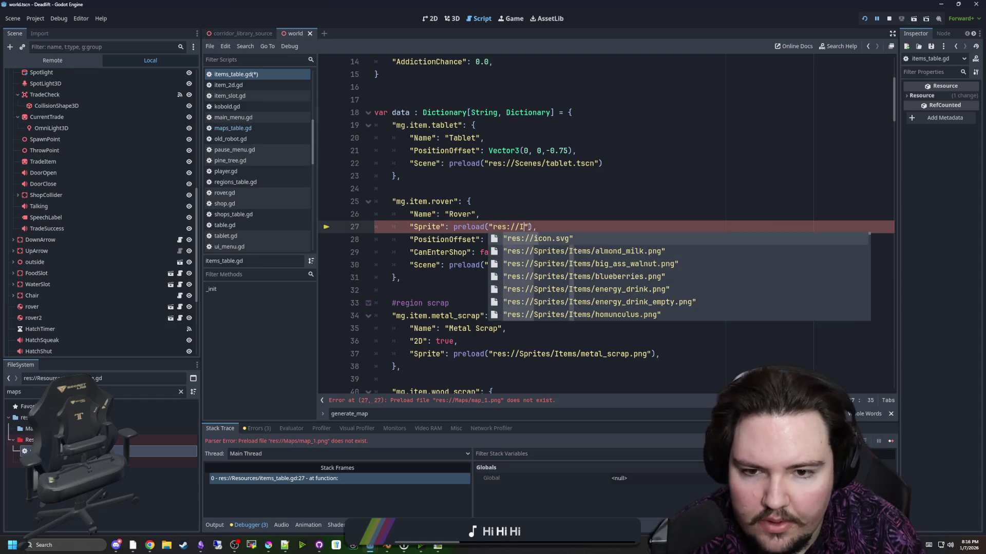
key(BackSpace)
text(SP)
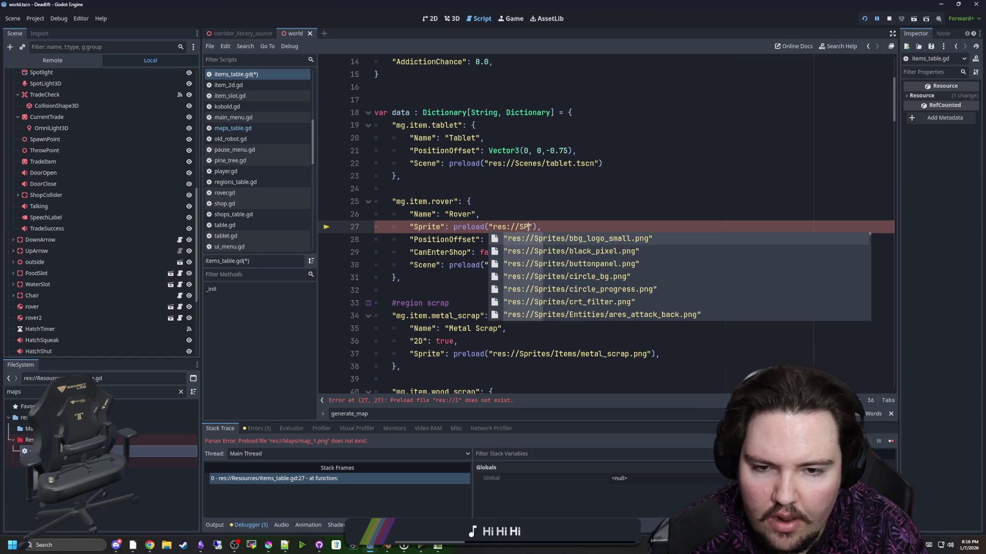
key(BackSpace)
text(p)
key(Down)
key(Return)
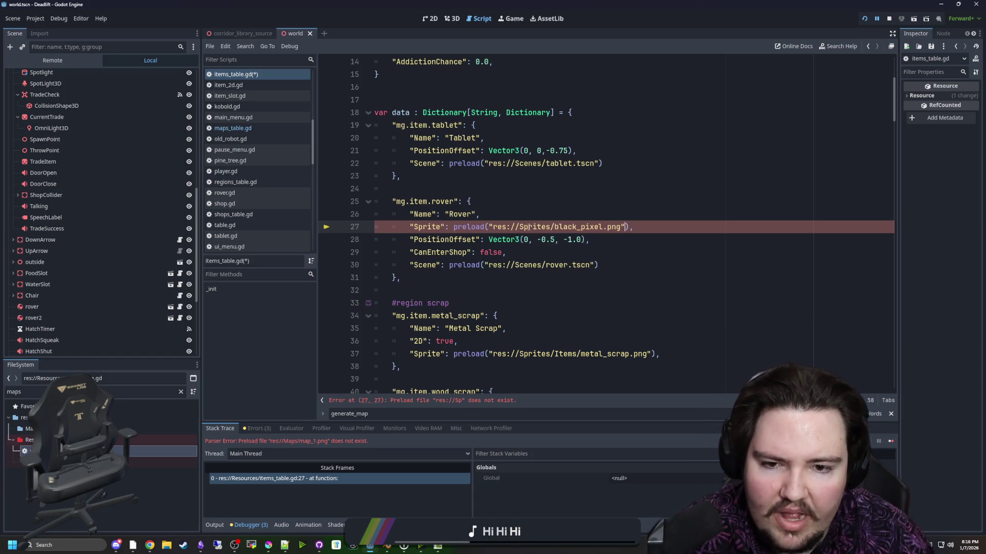
click(638, 204)
key(ctrl+s)
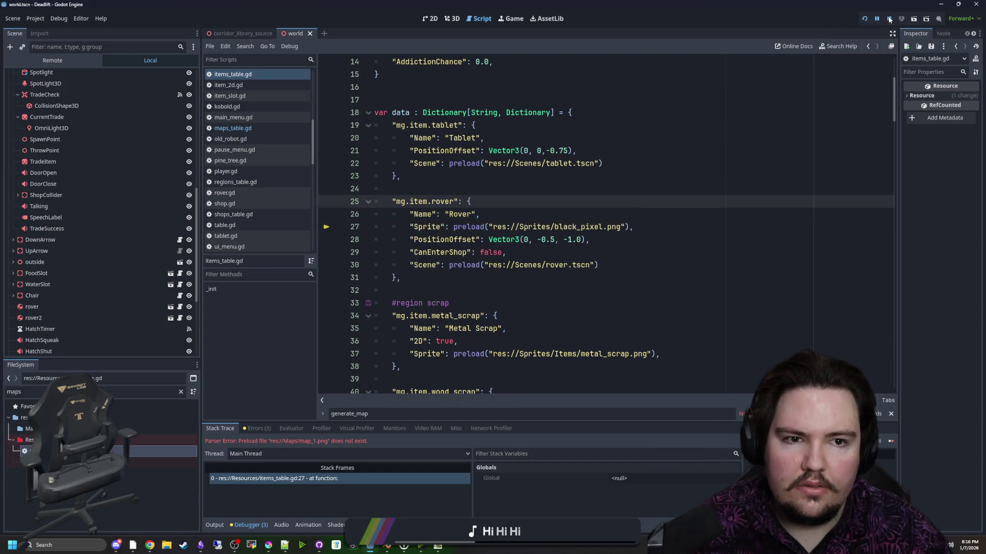
click(865, 19)
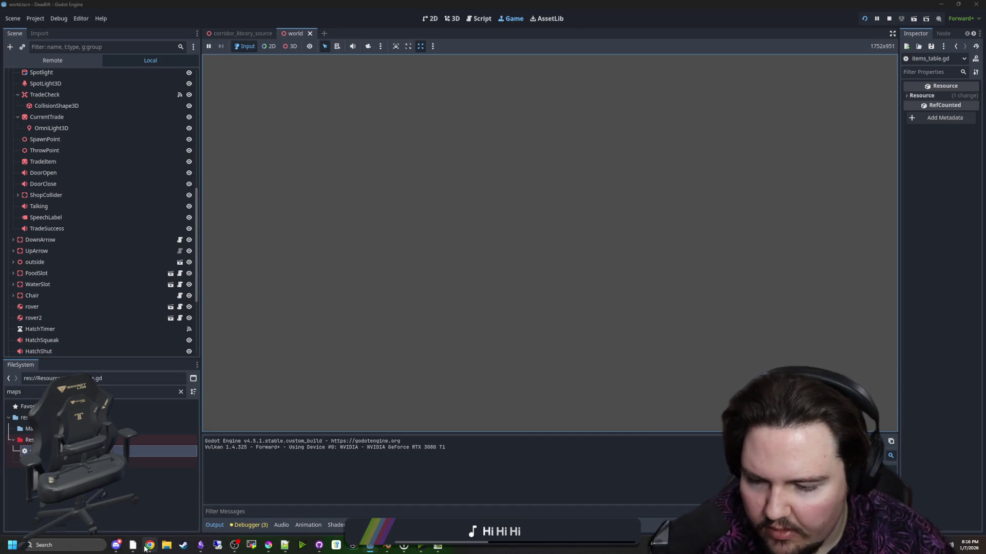
- In the running game, lower Master volume to 31, enable debug mode with F3, and start playing
mouse_move(145, 547)
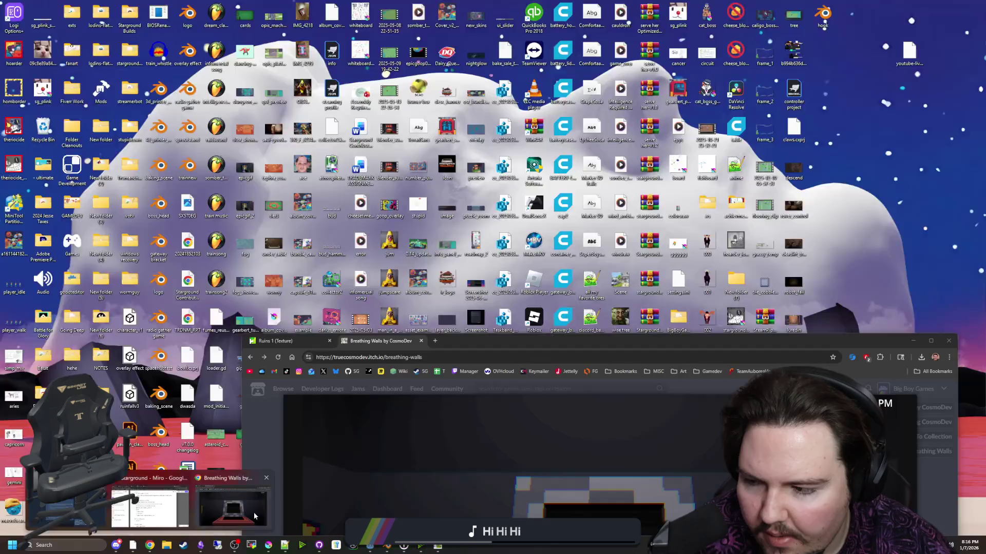
click(253, 512)
click(567, 318)
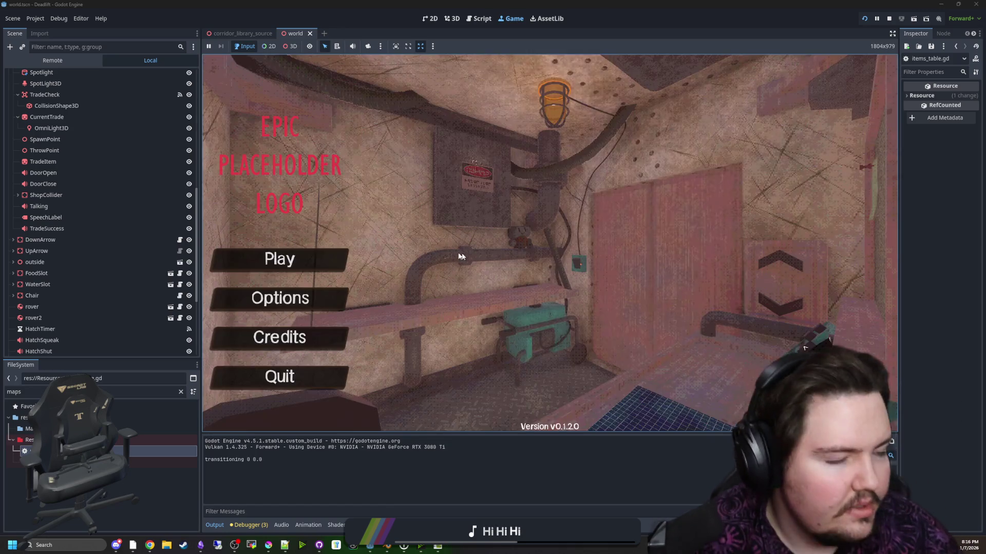
click(279, 299)
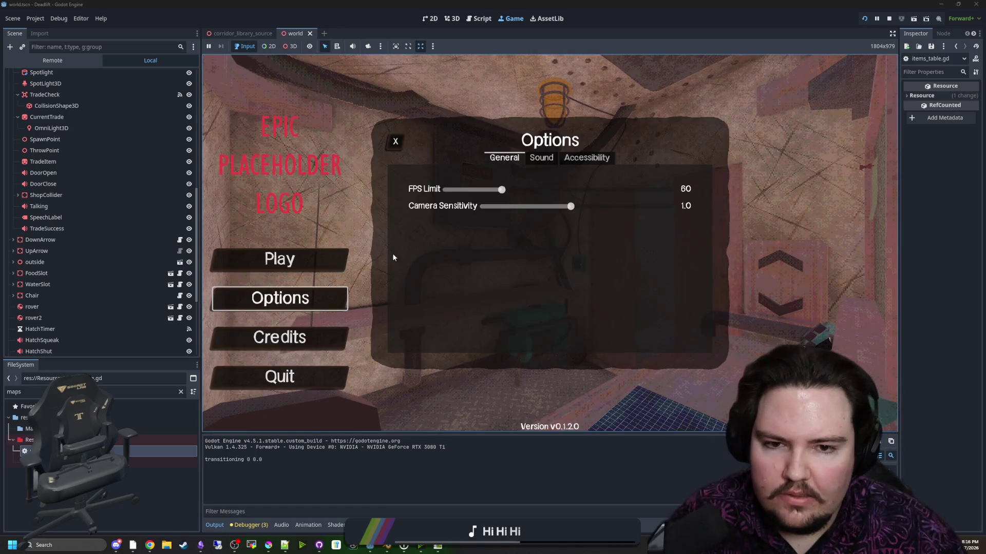
click(542, 160)
drag(521, 190, 510, 190)
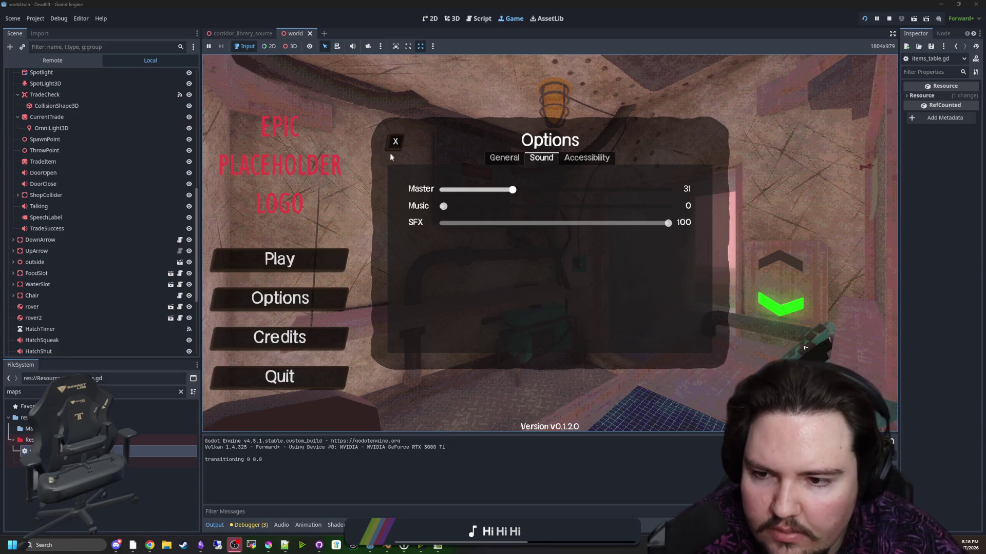
click(395, 142)
key(F3)
click(288, 259)
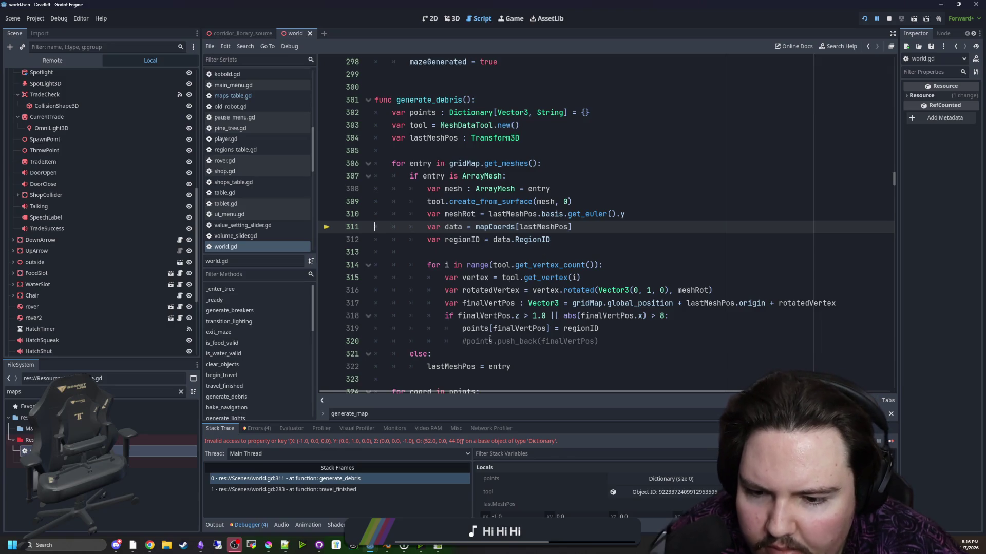
- Change line 311 to look up mapCoords[lastMeshPos.origin], save, and resume the game
scroll(516, 257, up, 1)
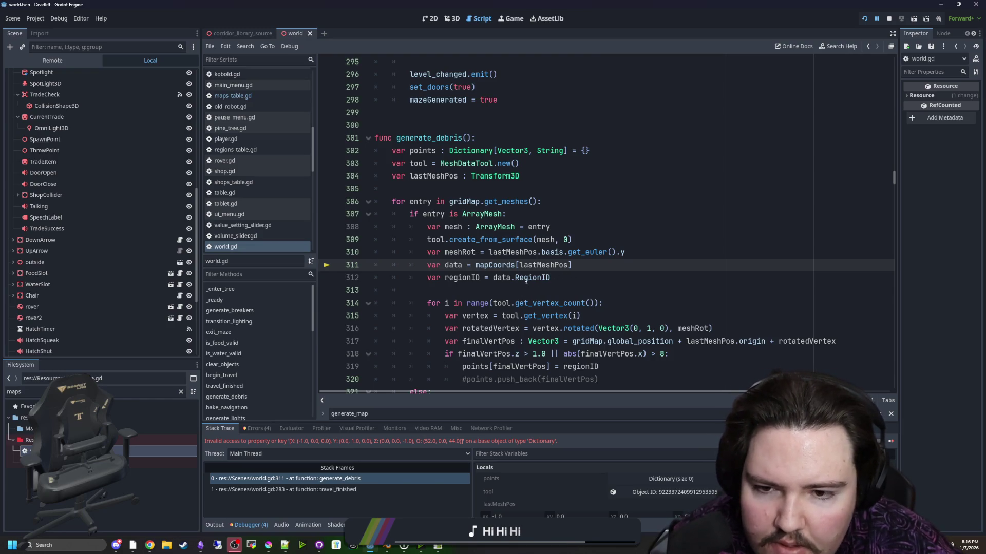
click(569, 265)
text(.orig)
key(Return)
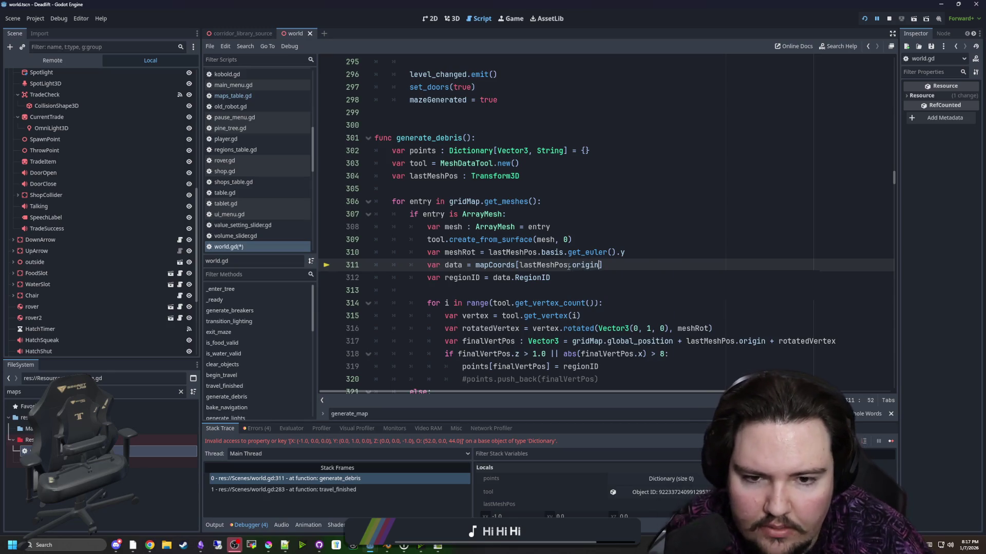
key(Up)
key(Up)
key(Up)
key(ctrl+s)
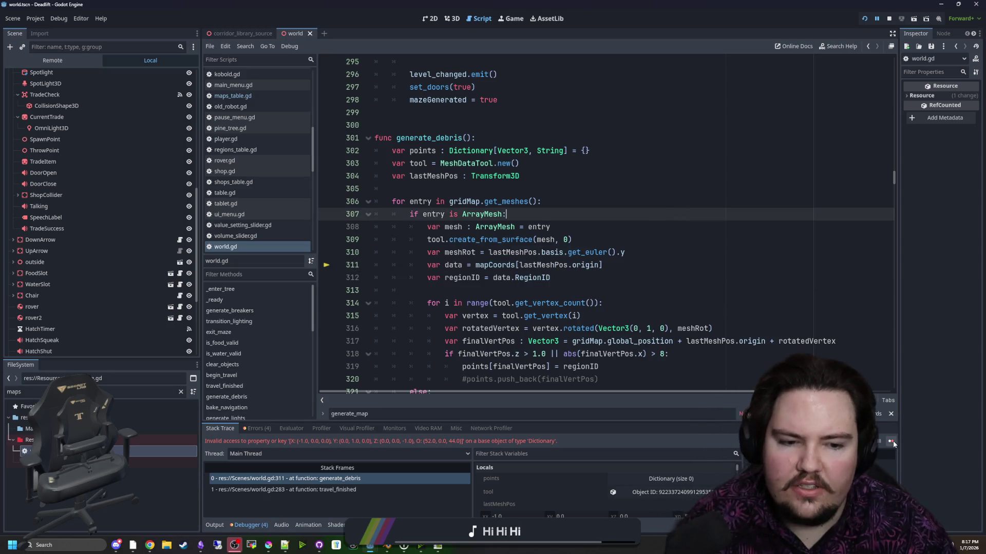
click(892, 441)
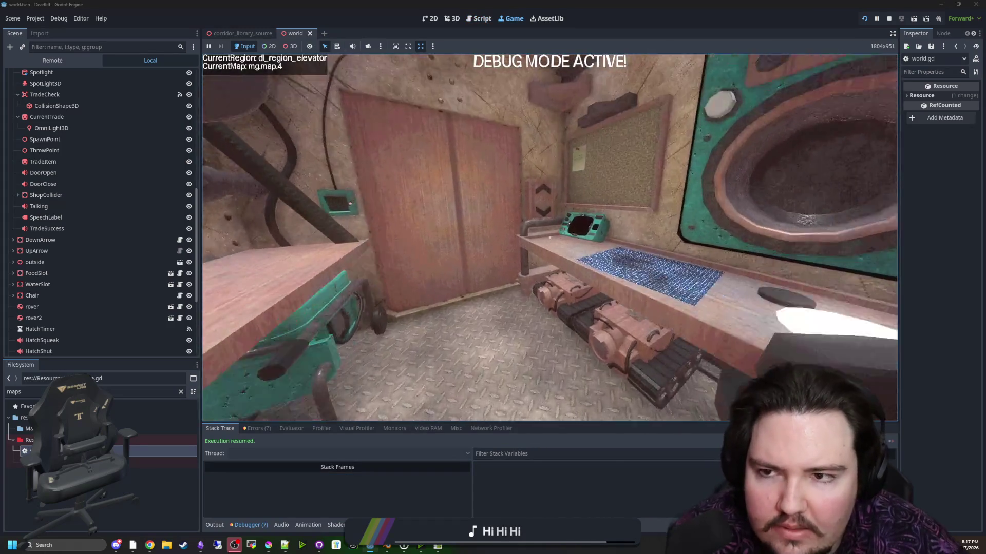
- Return to the main menu, start a new round of play, and walk toward the doorway
key(Escape)
click(550, 262)
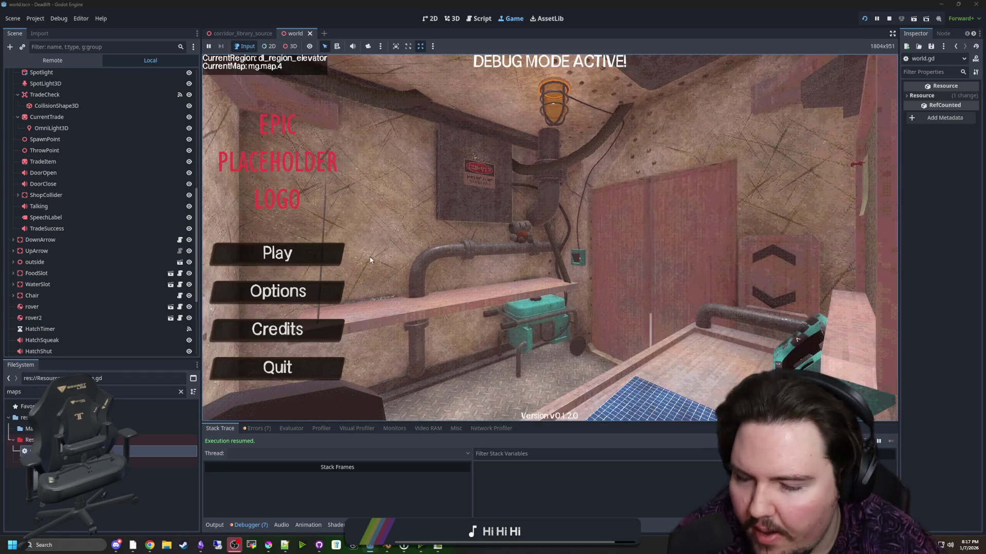
click(329, 254)
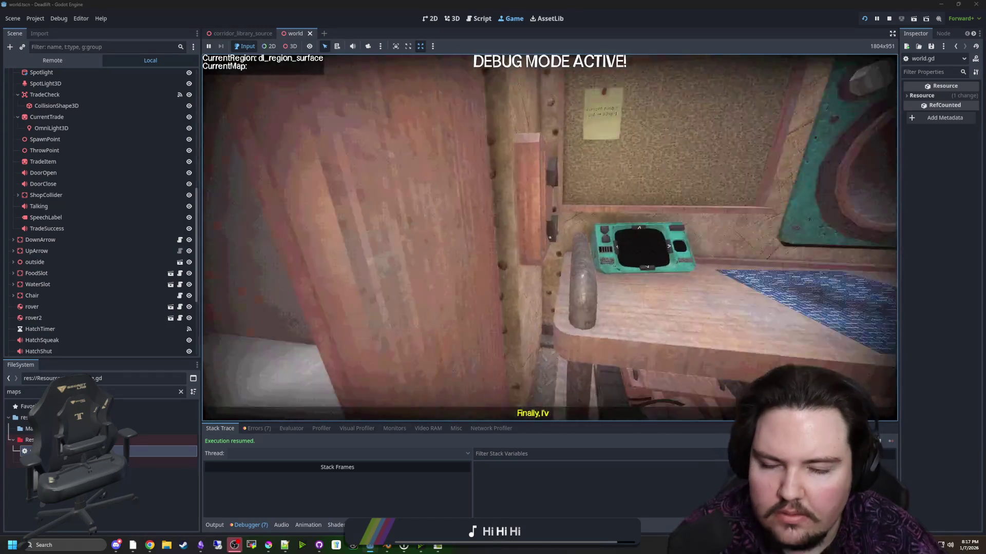
key(s)
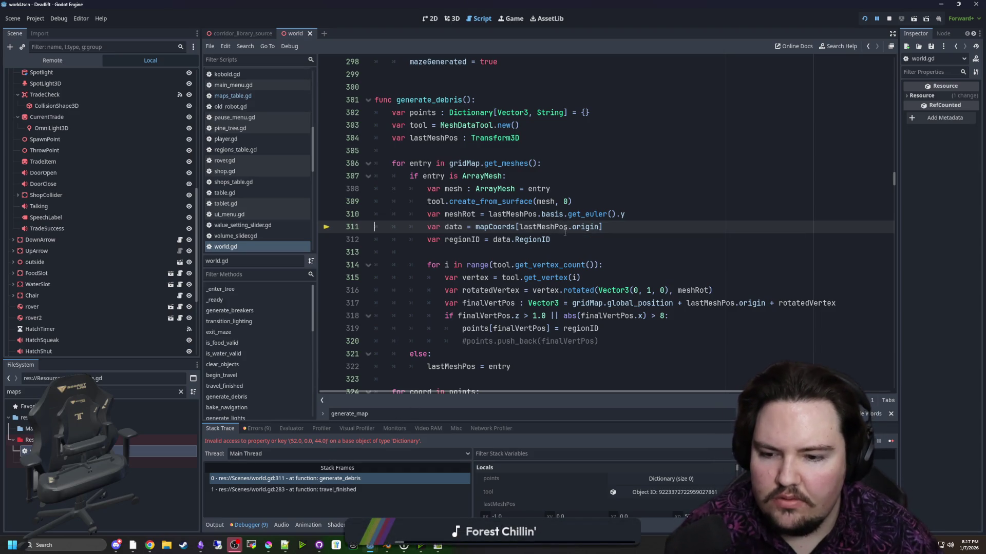
- Change the mapCoords key type on line 311 from Vector3i to Vector2
click(581, 237)
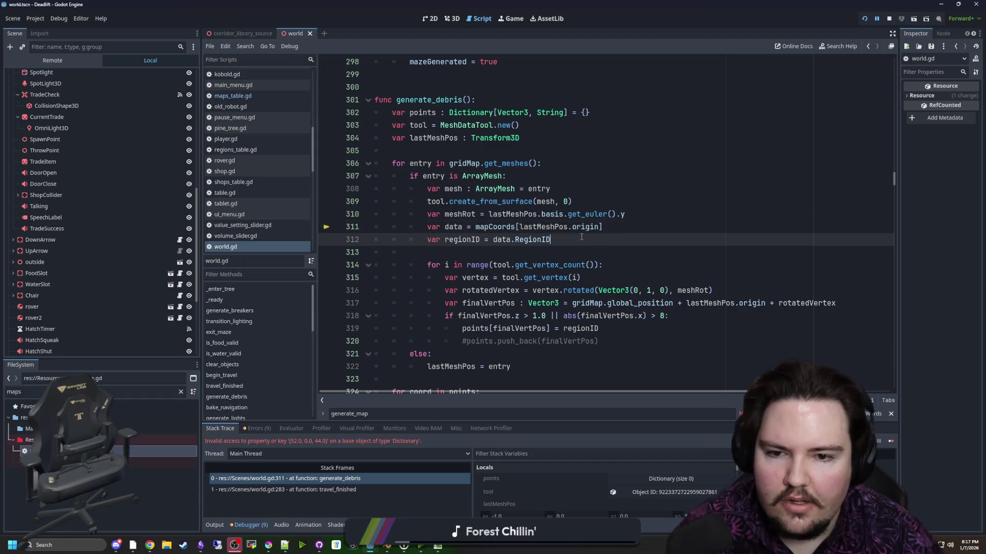
click(517, 226)
text(vECTOR3OI)
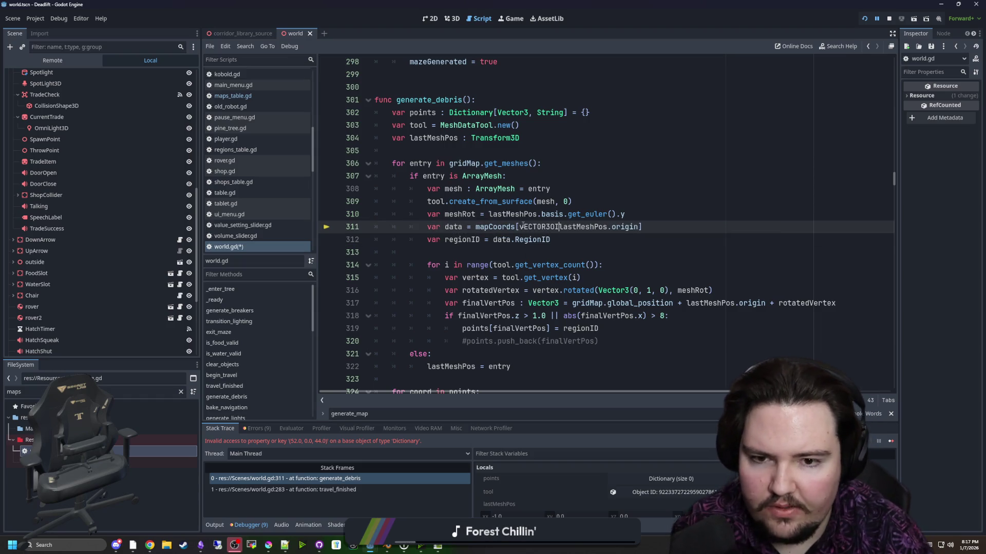
text(ector3i)
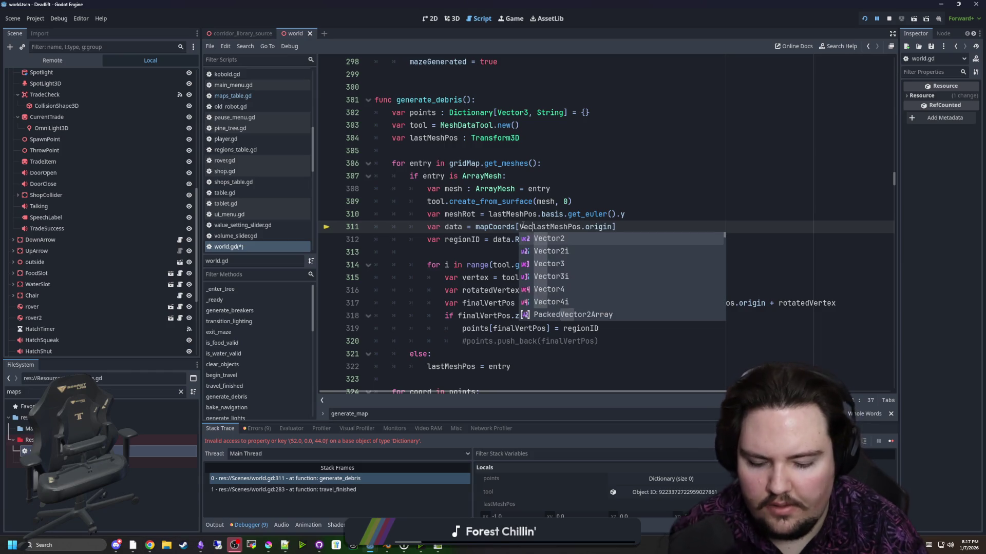
key(BackSpace)
key(BackSpace)
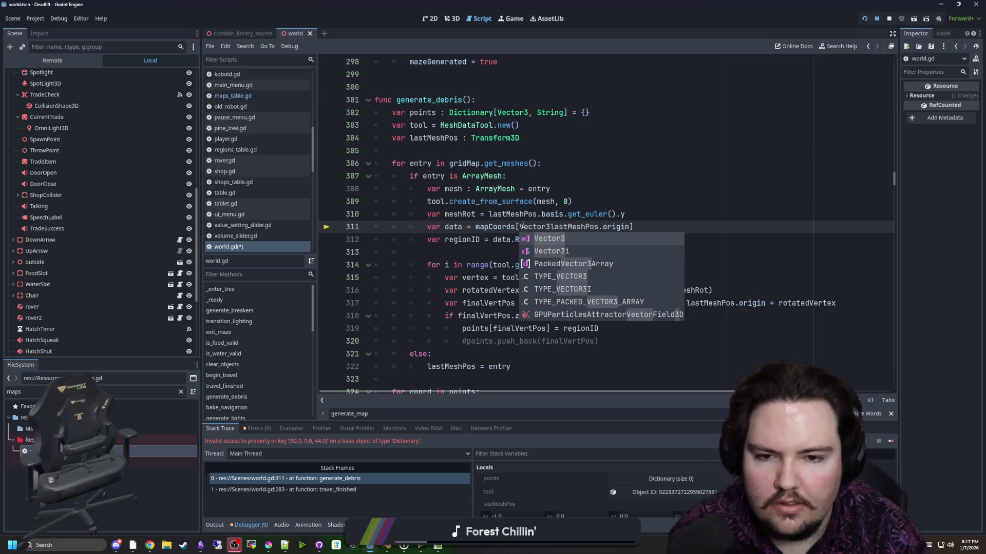
text(2()
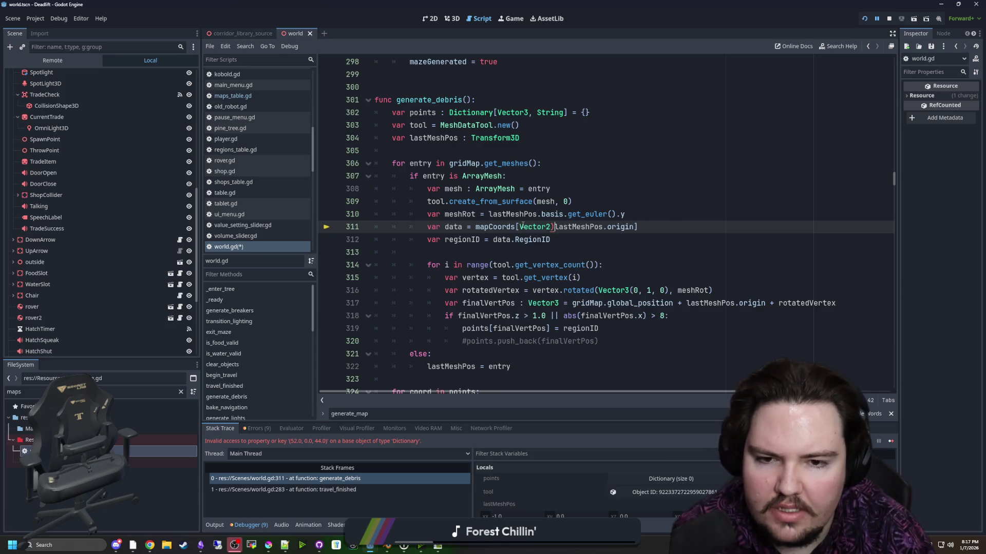
- Complete the key as Vector2(lastMeshPos.origin.x, lastMeshPos.origin.z), save, and jump to mapCoords' declaration
click(635, 226)
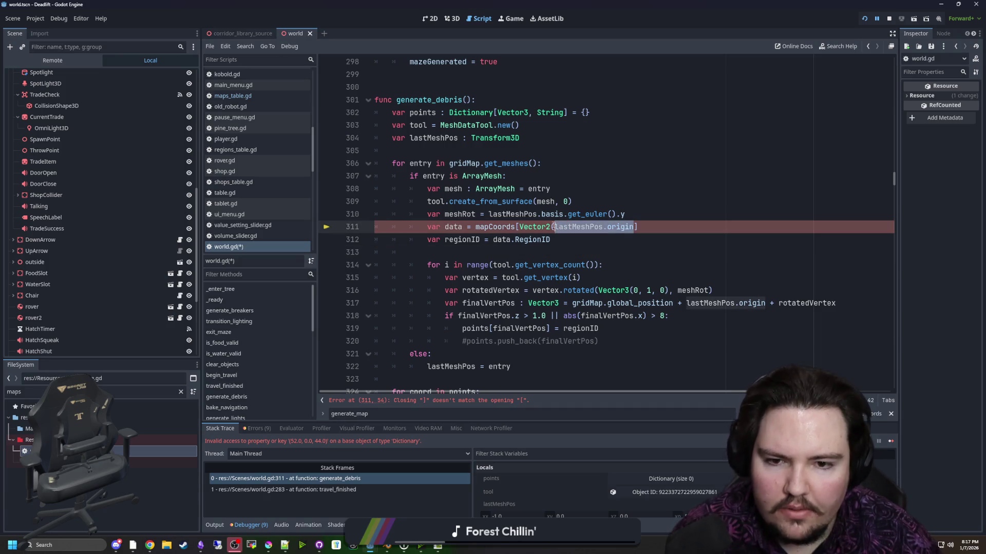
text(, )
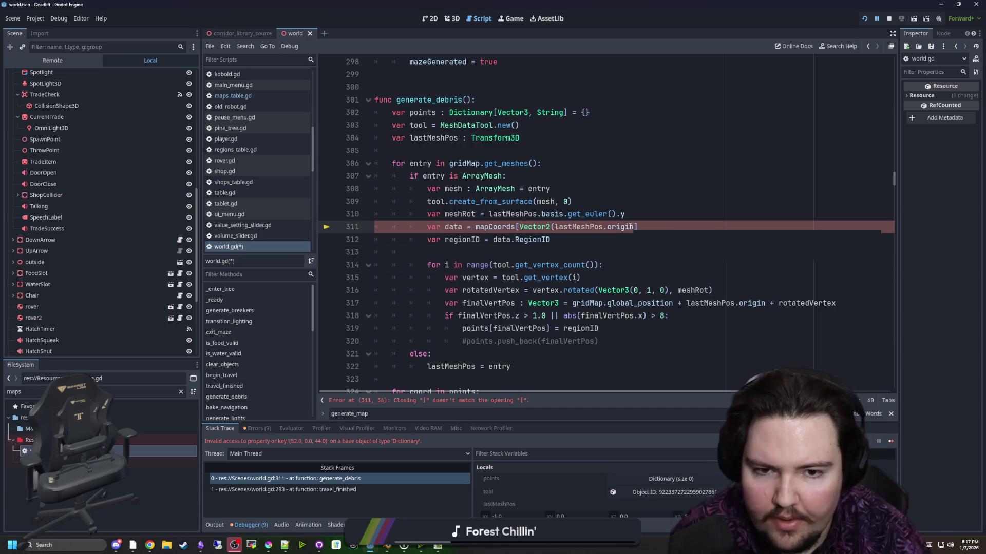
text())
key(Left)
text(lastMeshPos.origin.z)
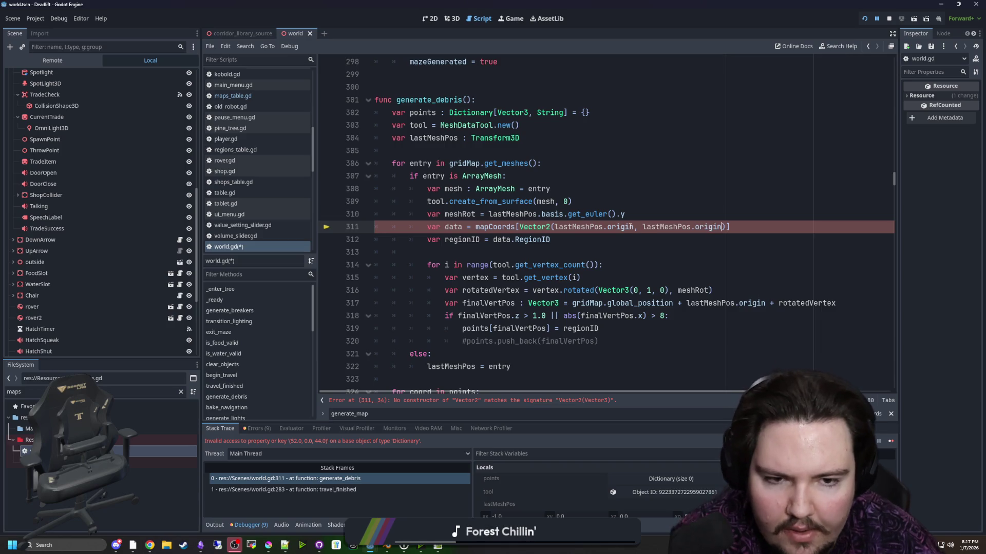
key(Left)
key(Left)
key(Left)
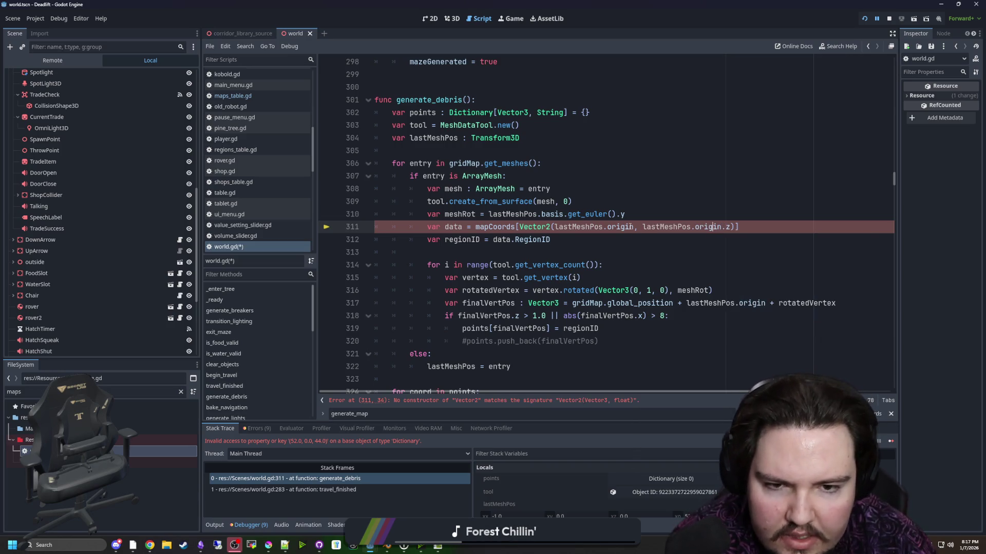
text(.x)
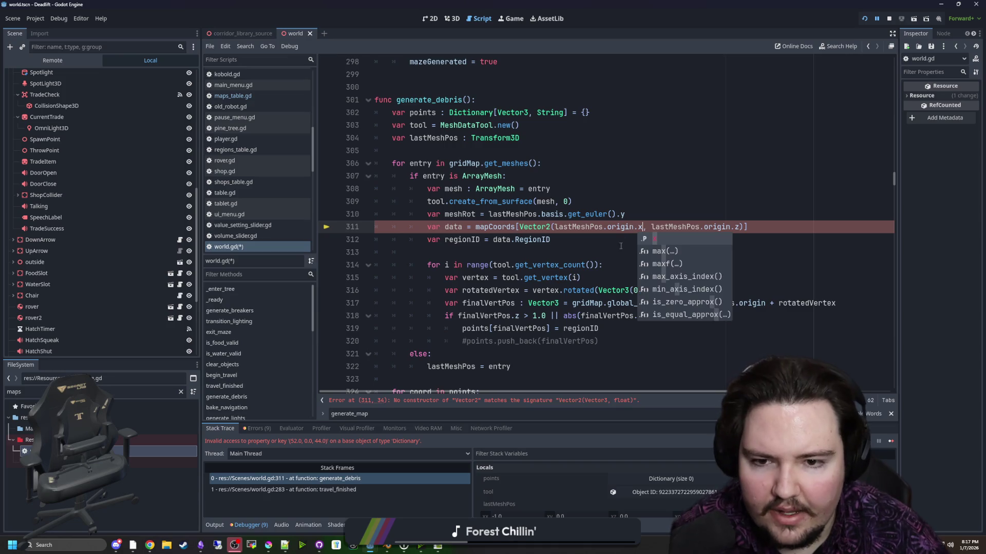
key(ctrl+s)
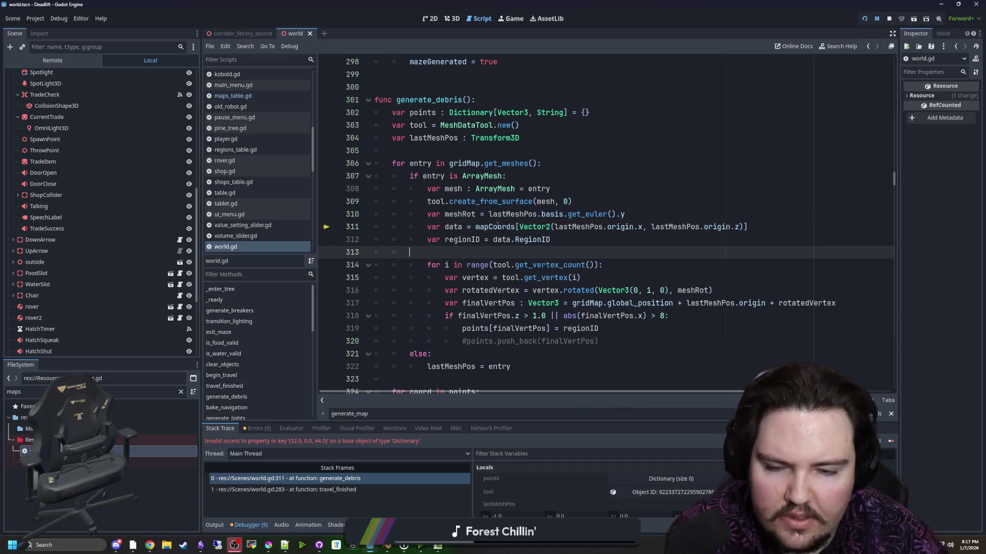
ctrl+click(488, 226)
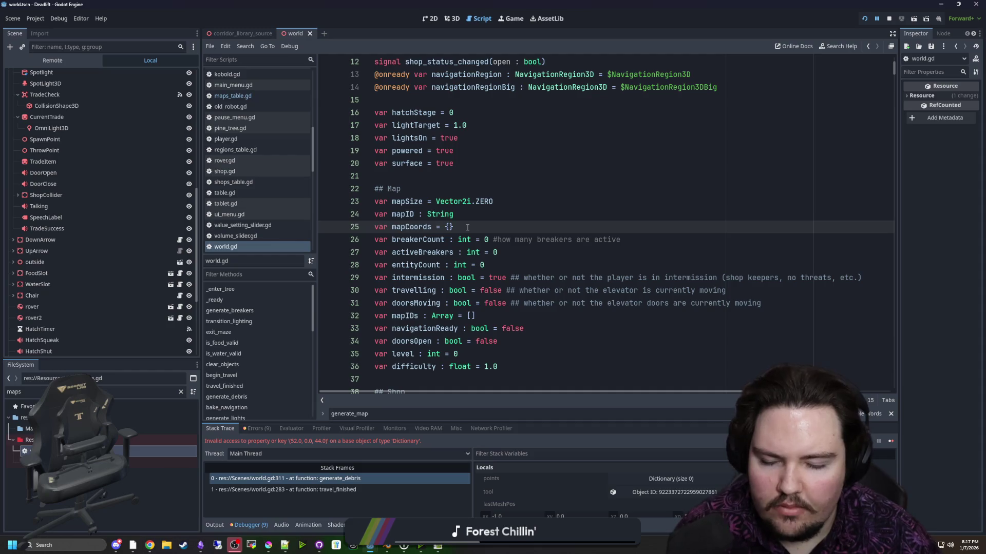
- Search world.gd for mapCoords and review each of its uses, ending at the declaration
key(ctrl+f)
text(mapCoords)
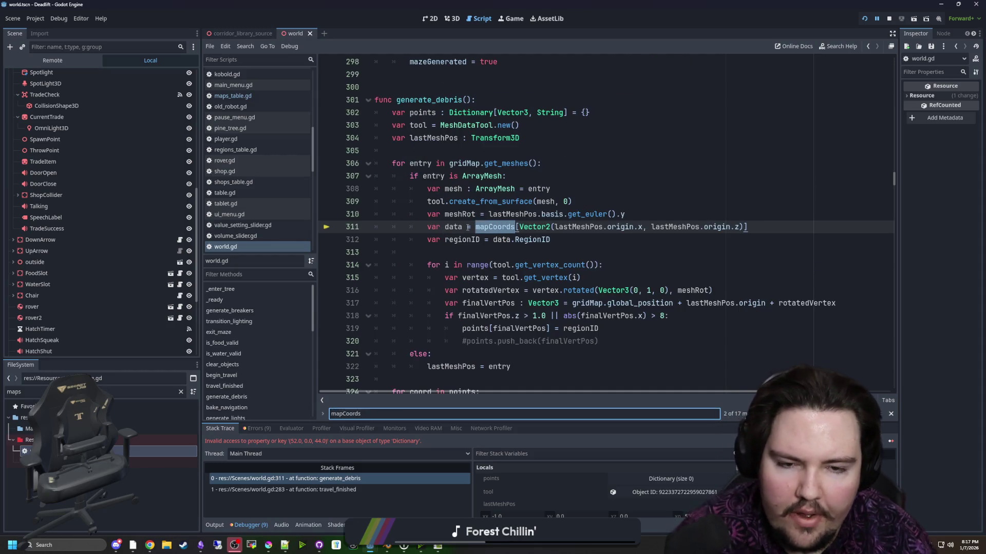
key(Return)
key(shift+Return)
key(Return)
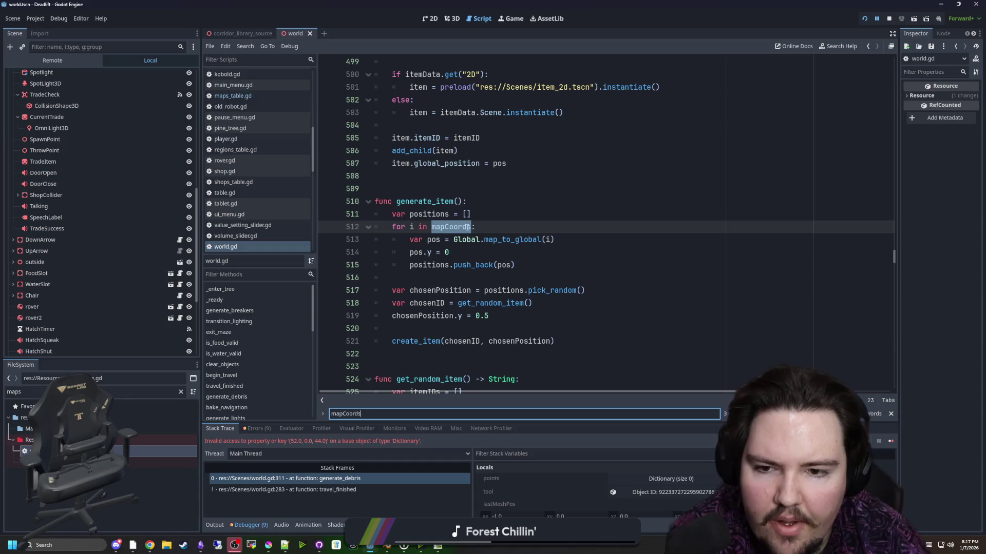
key(Return)
key(Return)
key(Return)
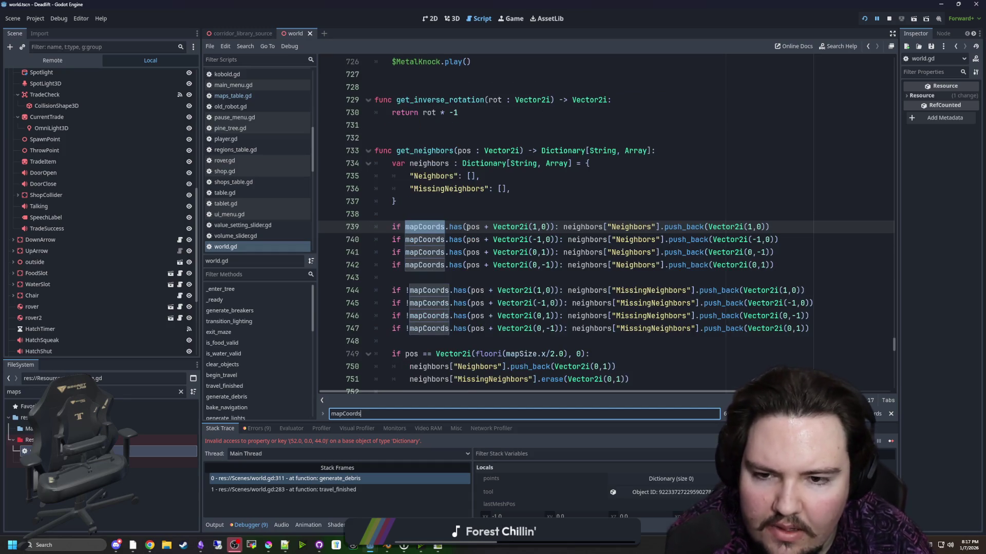
key(Return)
key(Return)
key(Return)
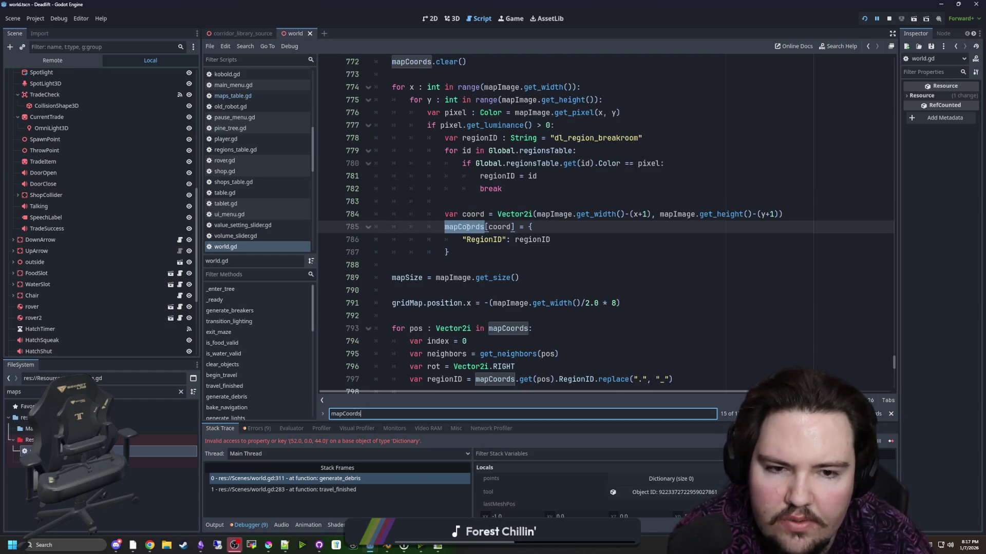
click(566, 179)
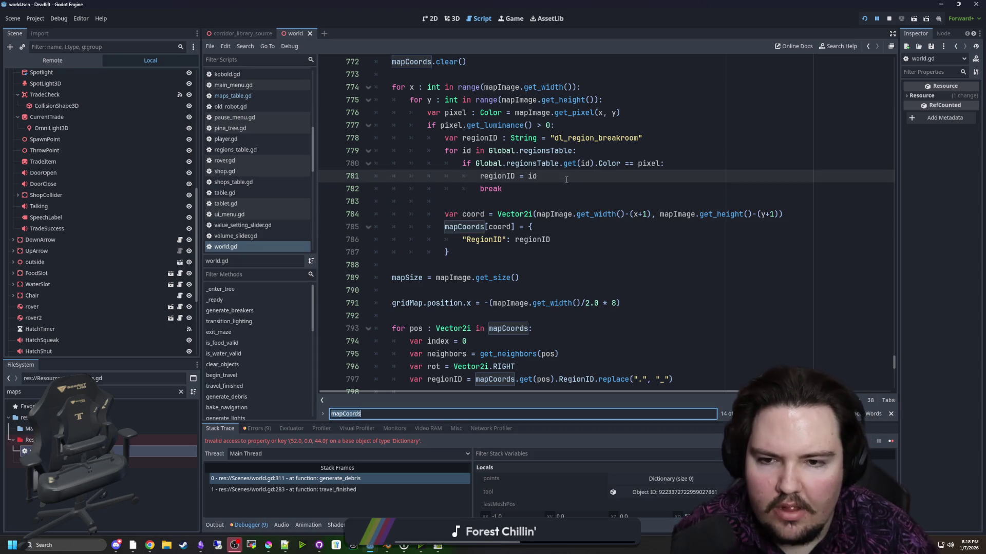
key(Return)
key(Return)
key(Return)
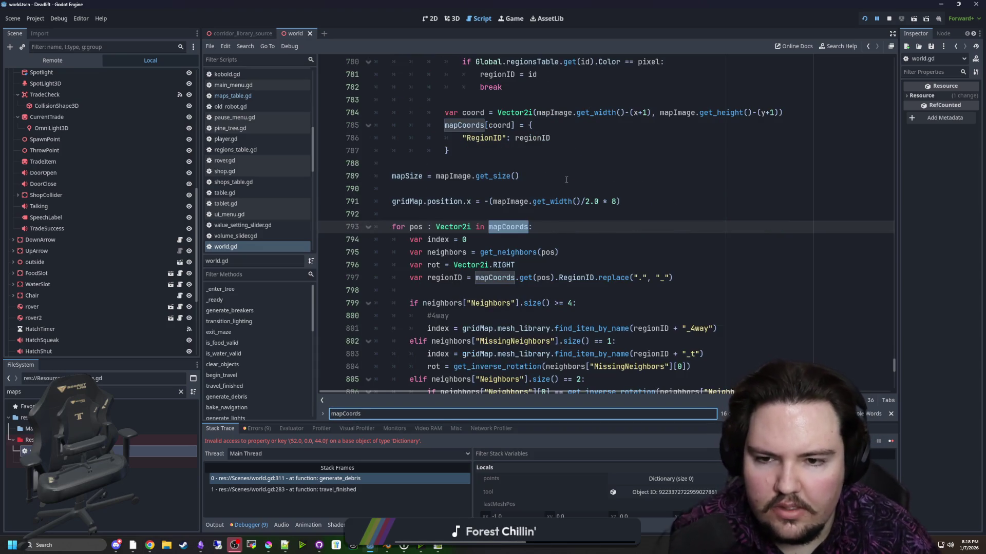
key(Return)
- Declare mapCoords on line 25 as Dictionary[Vector2i, Dictionary]
click(437, 227)
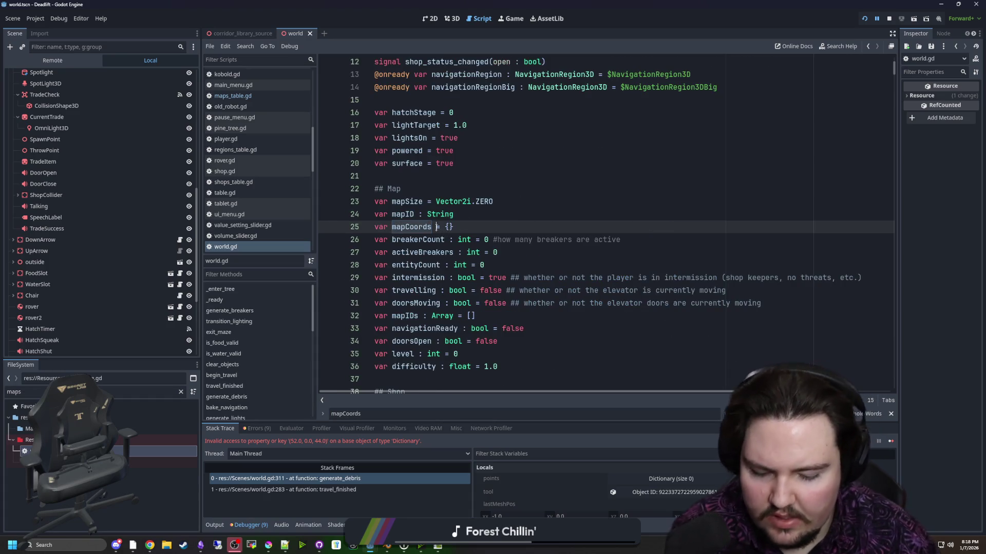
text(: Dictionary[)
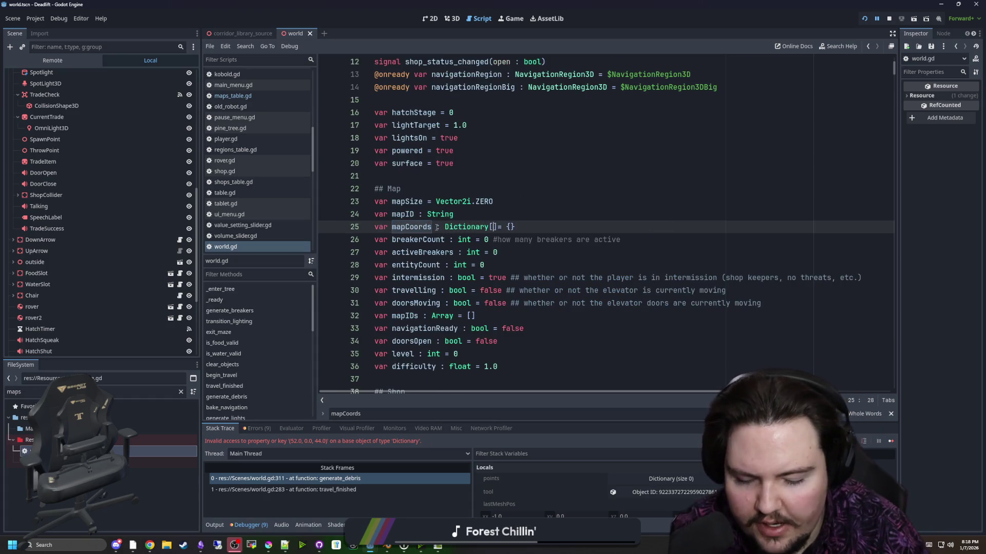
text(Vector2i)
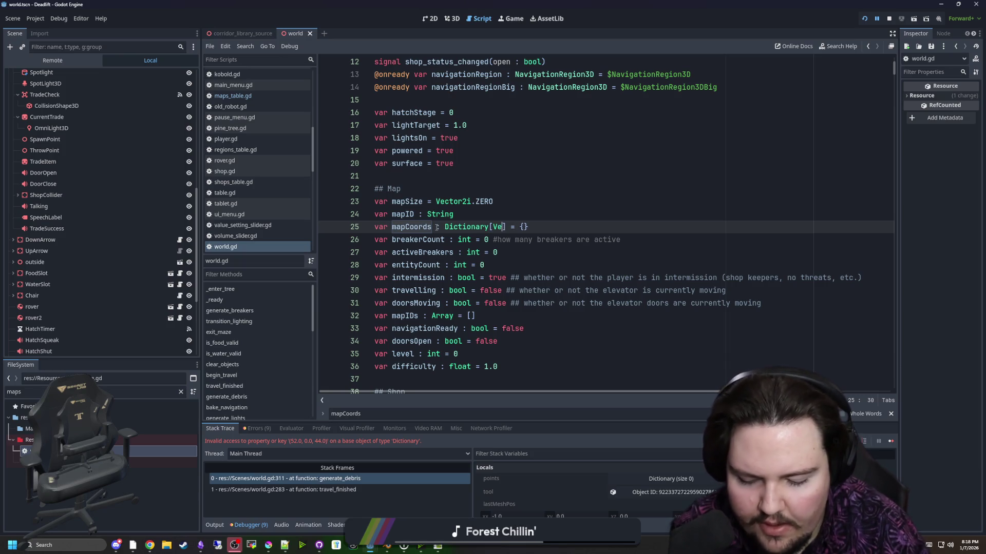
text(, Dictio)
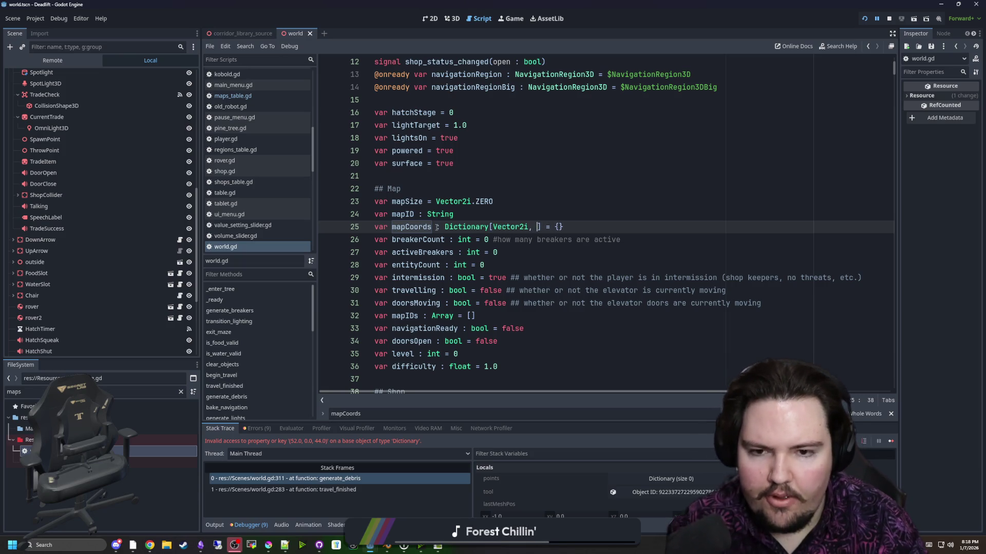
key(Return)
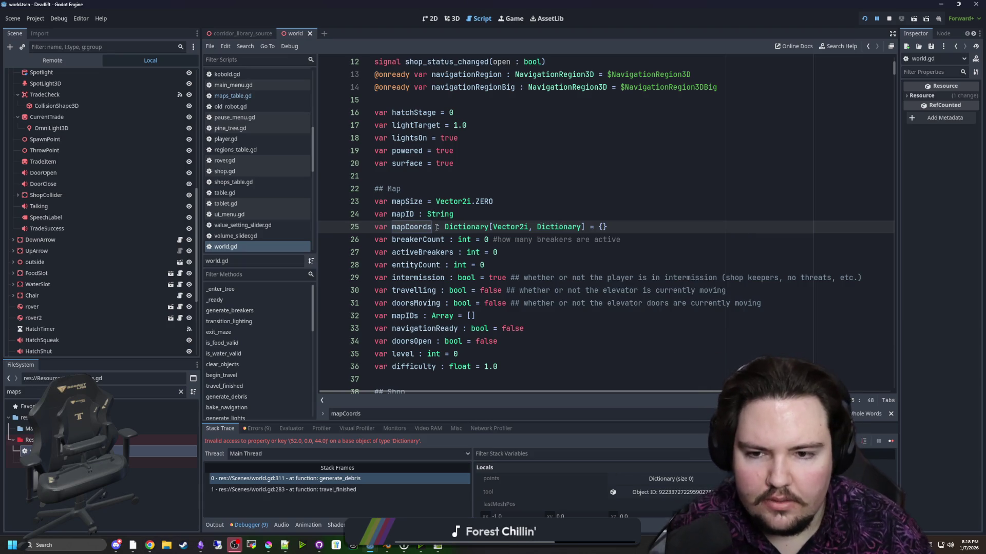
key(Up)
key(Up)
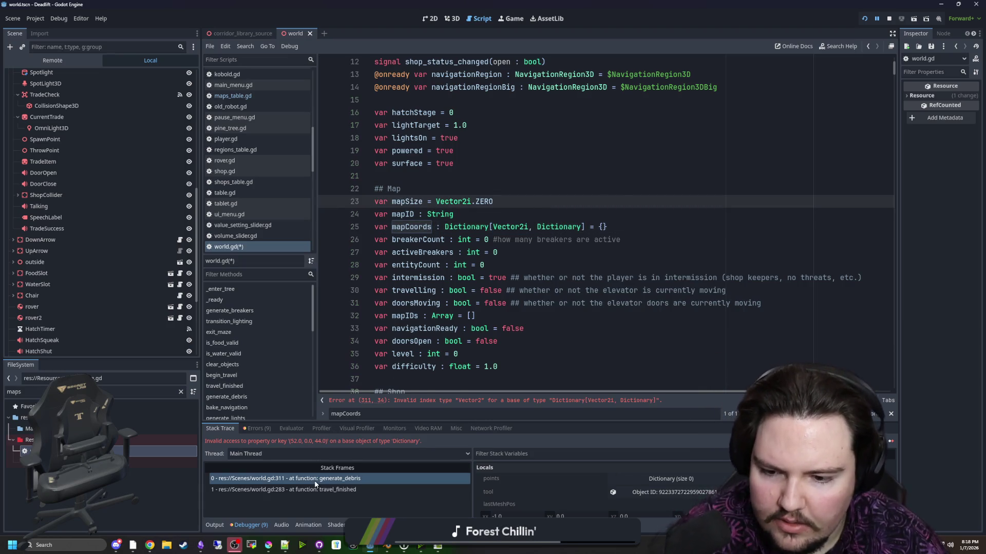
- Change the line-311 lookup key from Vector2 to Vector2i, save, and stop the debug session
click(314, 478)
click(550, 226)
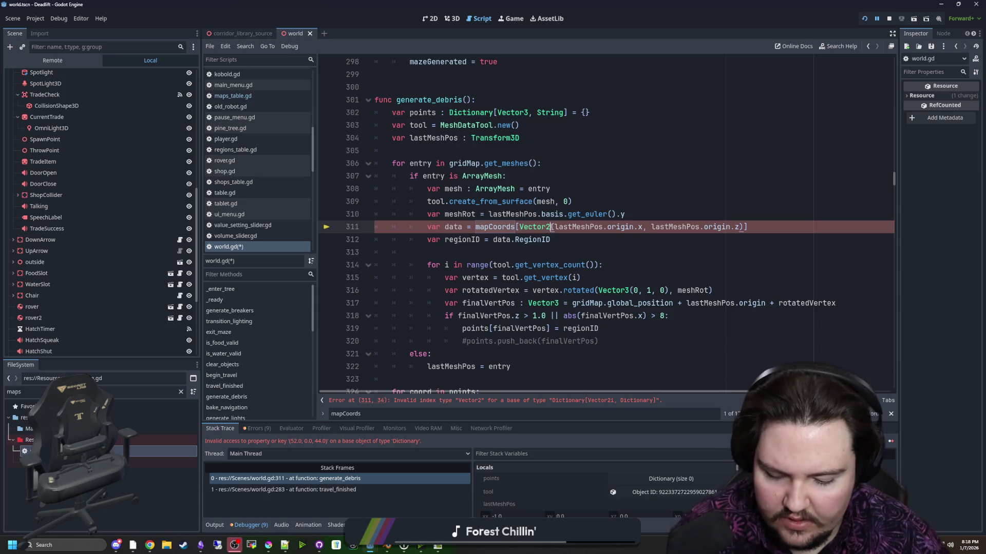
text(i)
click(642, 194)
key(ctrl+s)
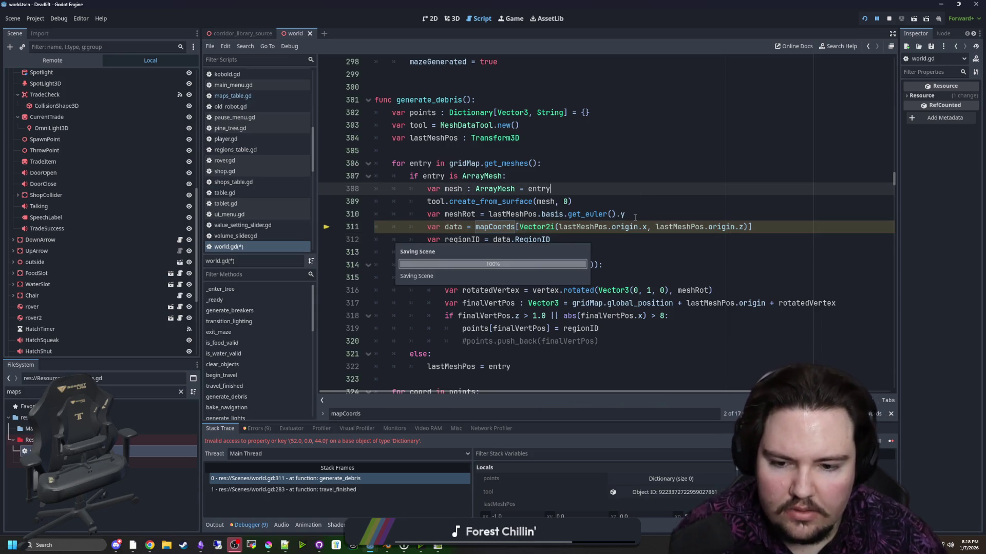
click(889, 18)
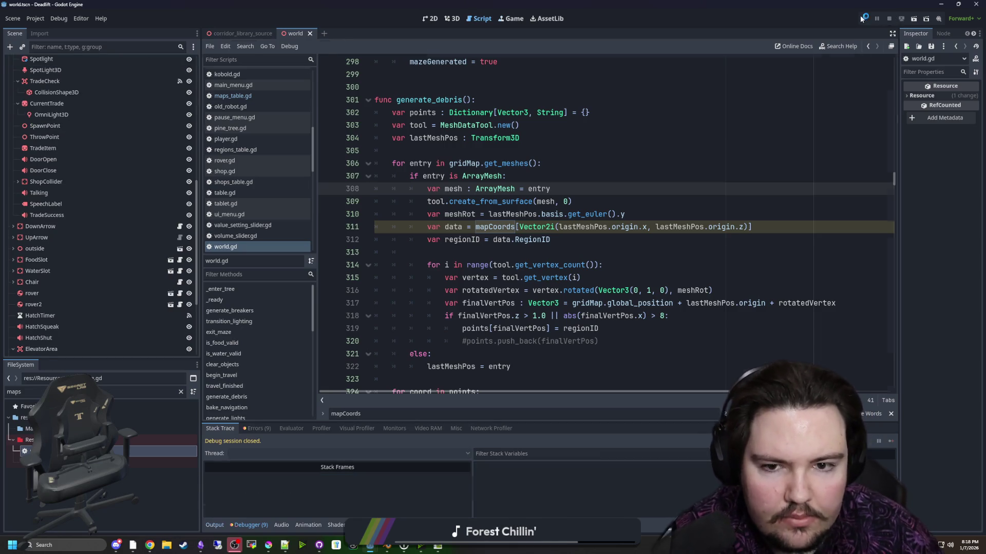
- Run the project, start a game, go back to the main menu, play again, and descend with E
click(863, 19)
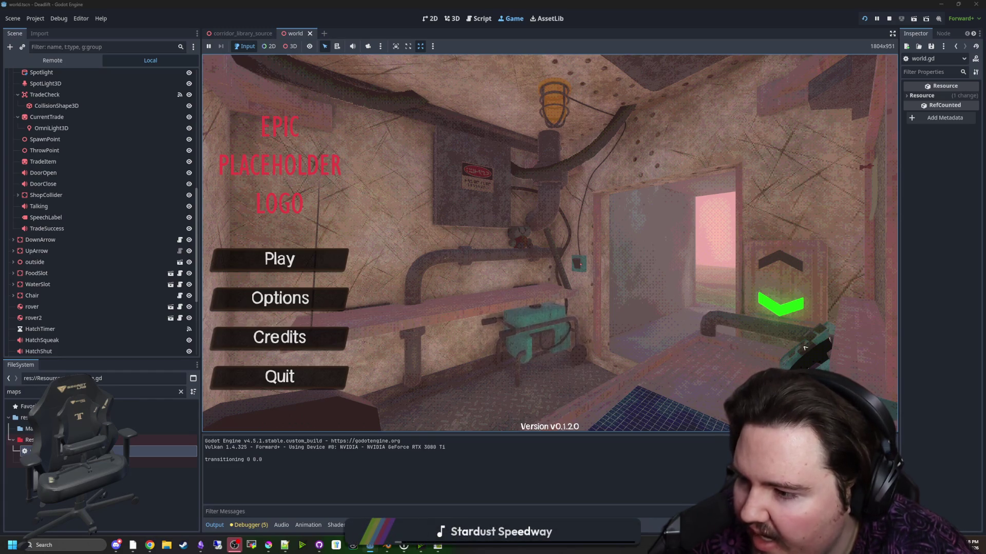
click(279, 259)
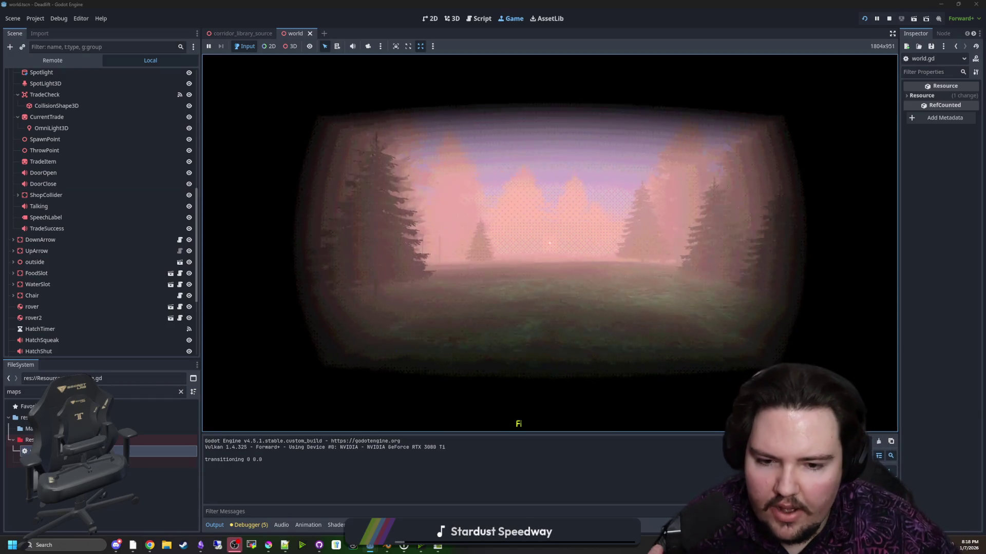
key(Escape)
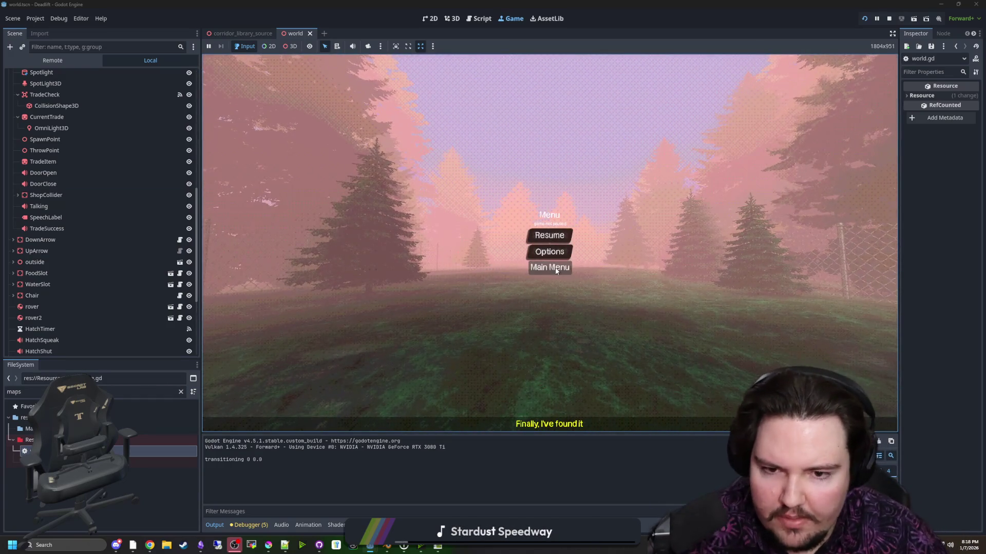
click(556, 268)
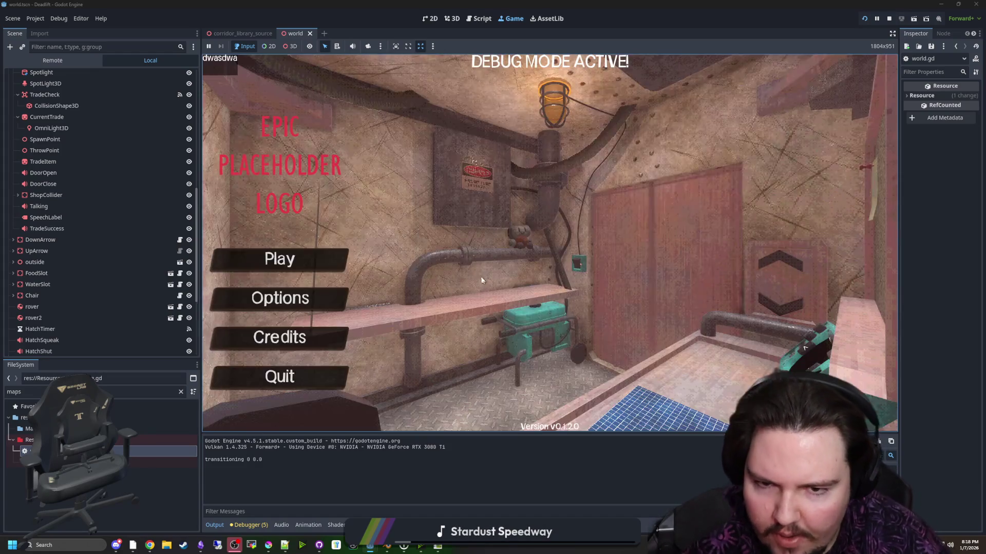
click(267, 260)
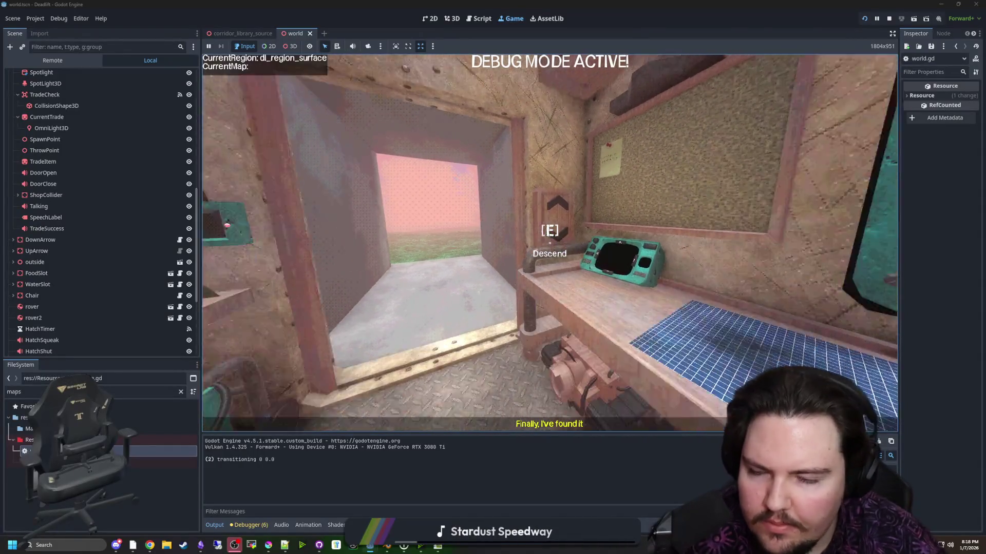
key(e)
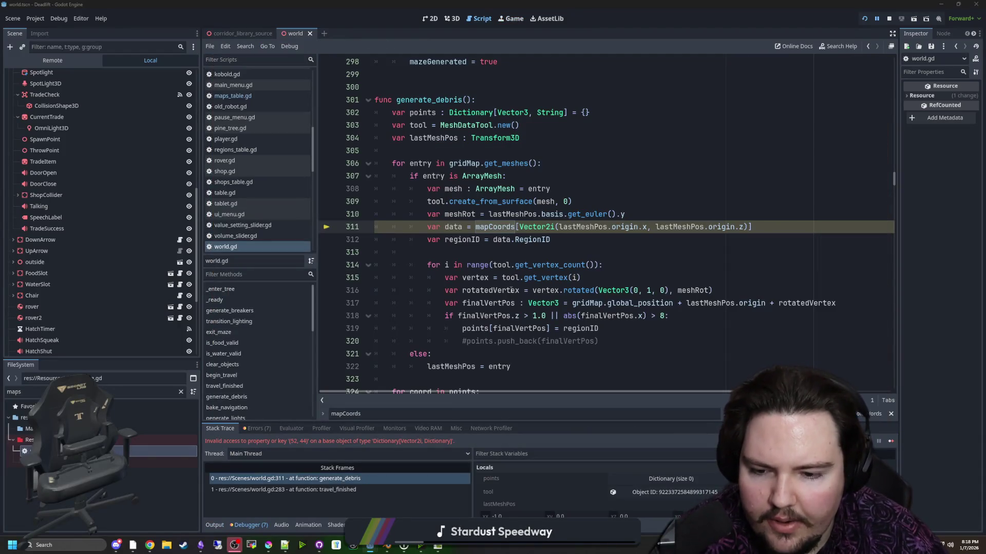
- Add an 'if data:' check after line 311 and indent the regionID assignment under it
click(587, 254)
click(623, 241)
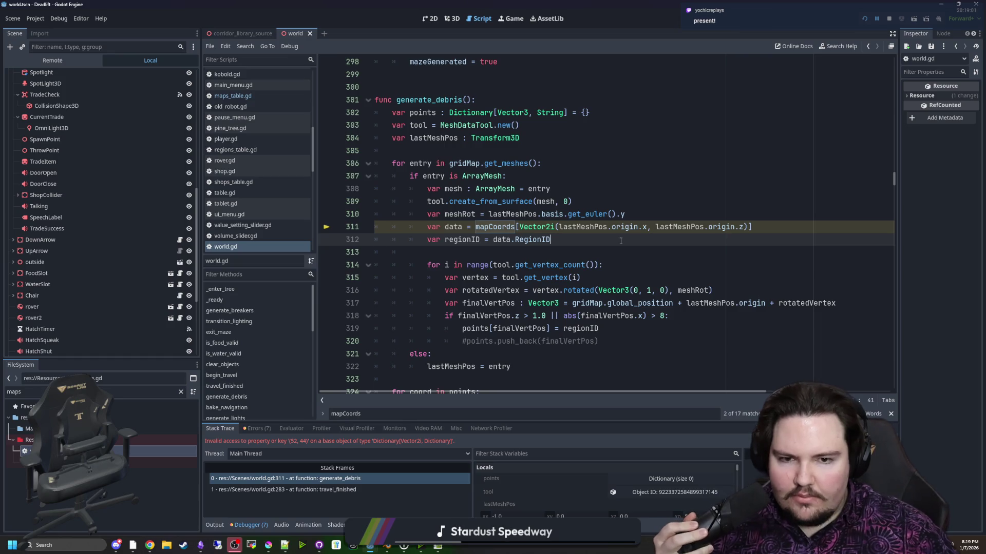
mouse_move(570, 226)
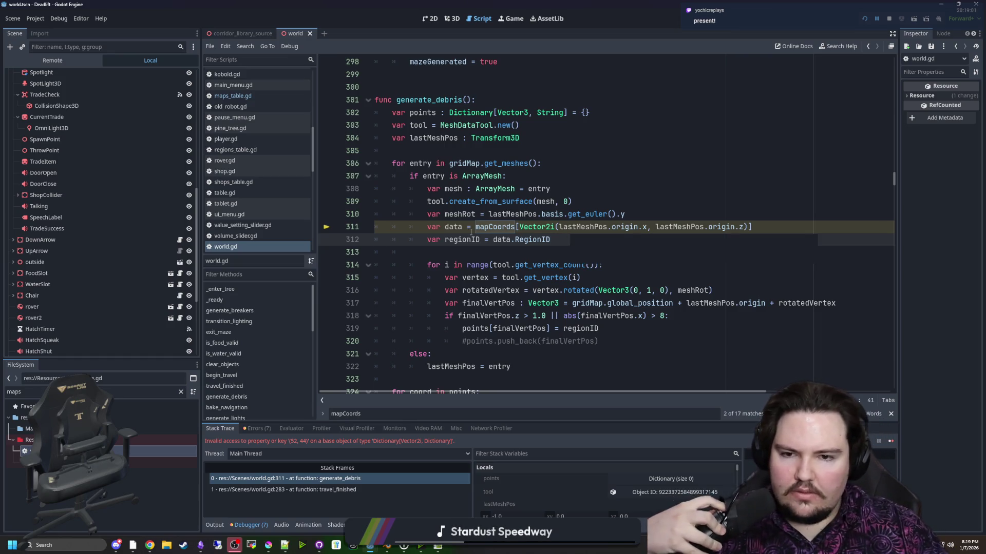
click(769, 226)
key(Return)
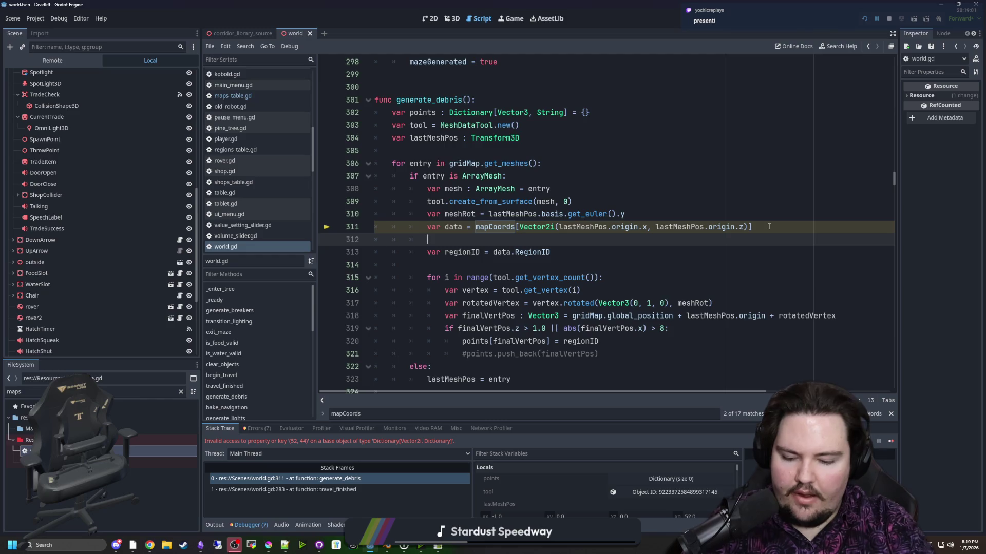
text(if data:)
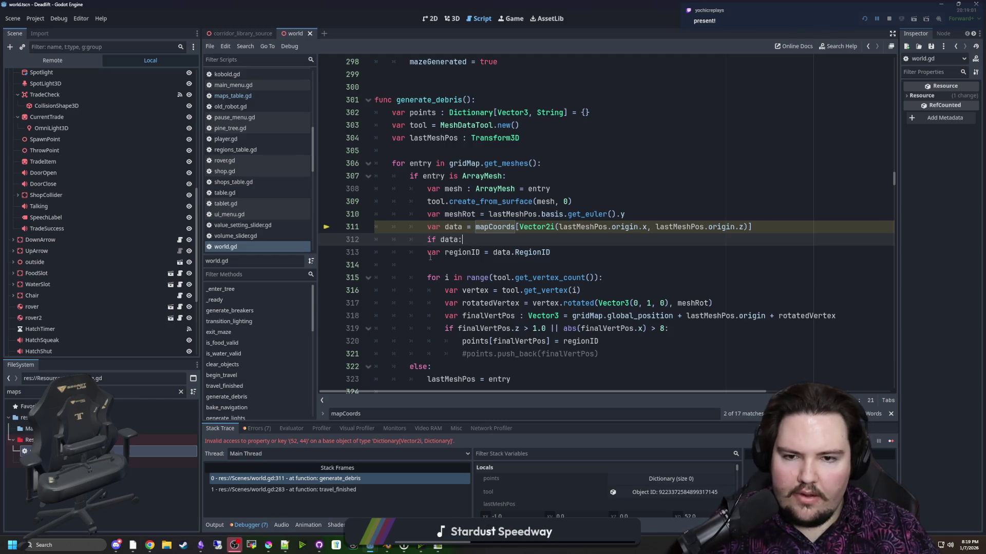
click(431, 255)
key(Tab)
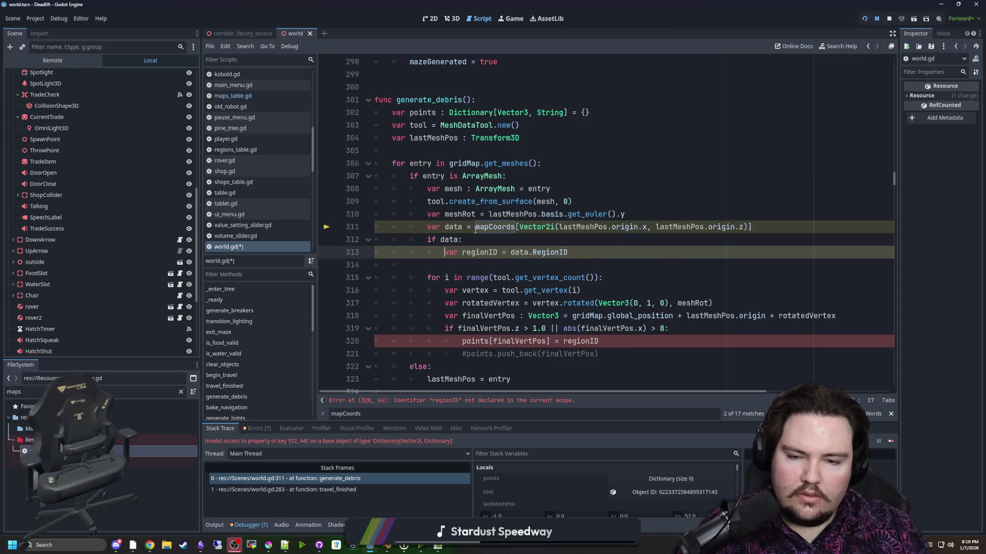
- Declare var regionID = "" above the if data check, make the inner line a plain assignment, and save
scroll(535, 230, down, 1)
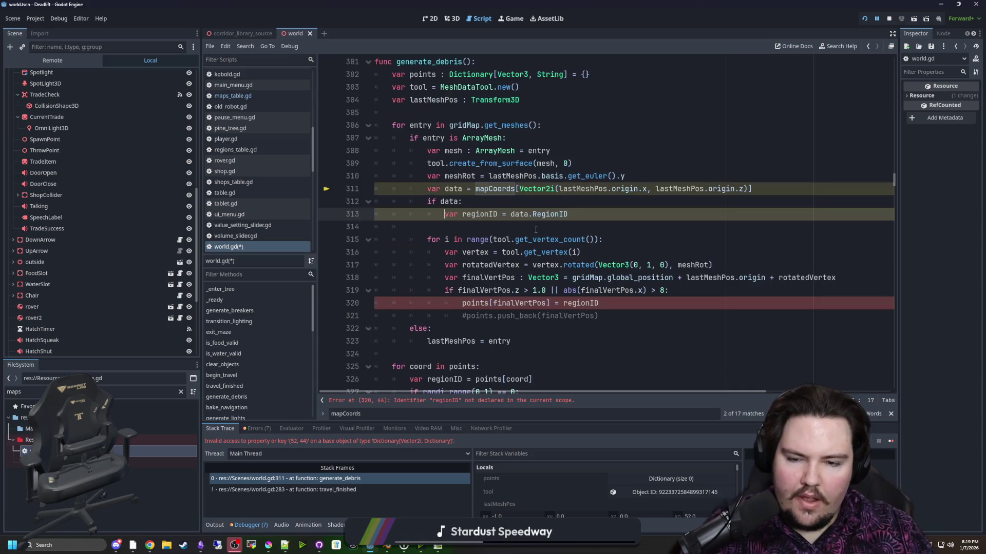
scroll(540, 270, up, 1)
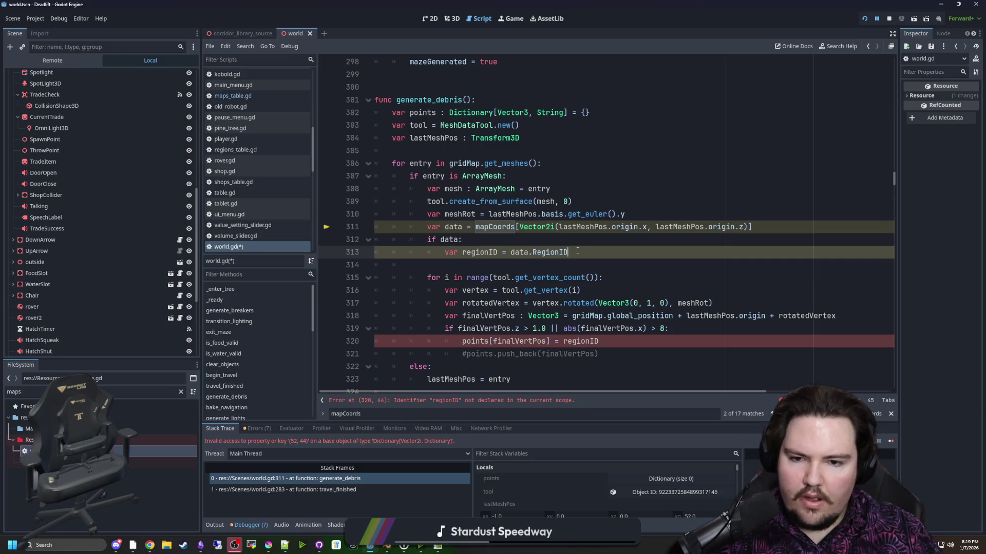
click(775, 243)
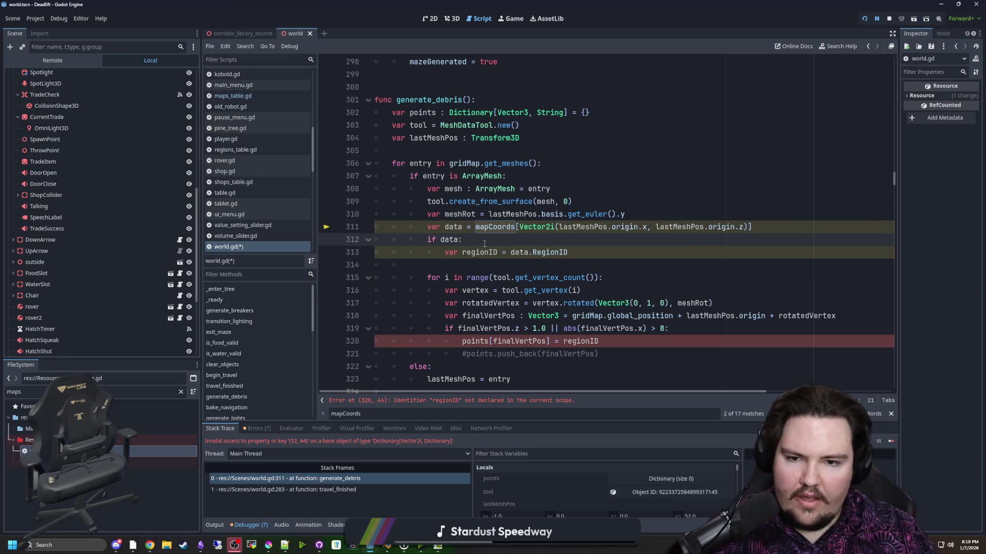
click(476, 252)
click(460, 252)
key(BackSpace)
key(BackSpace)
key(BackSpace)
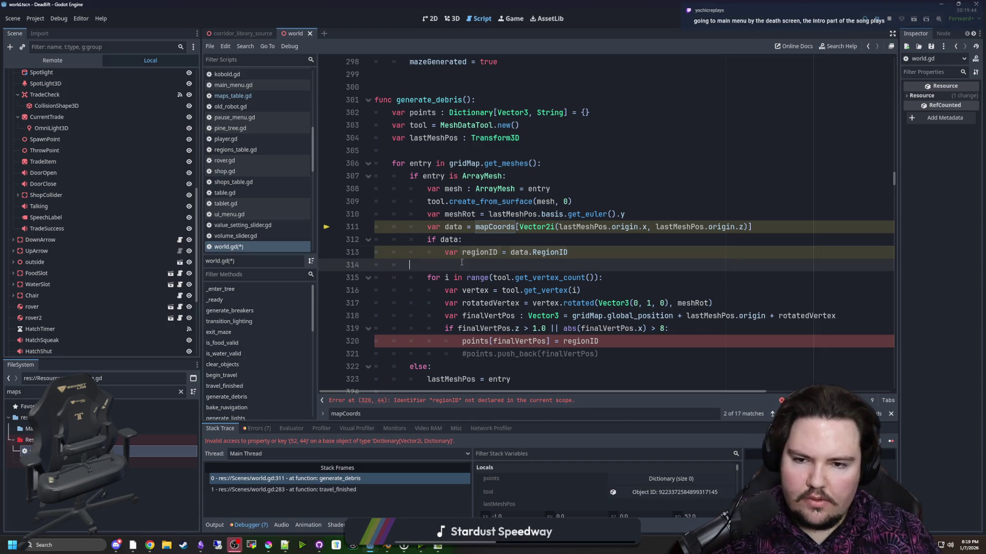
double_click(464, 252)
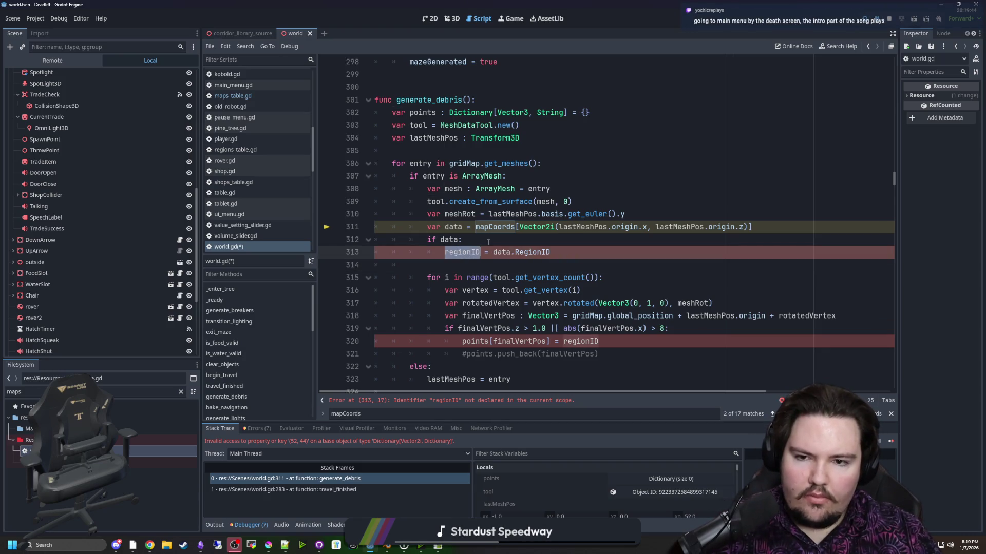
key(ctrl+c)
click(774, 227)
key(Return)
key(ctrl+v)
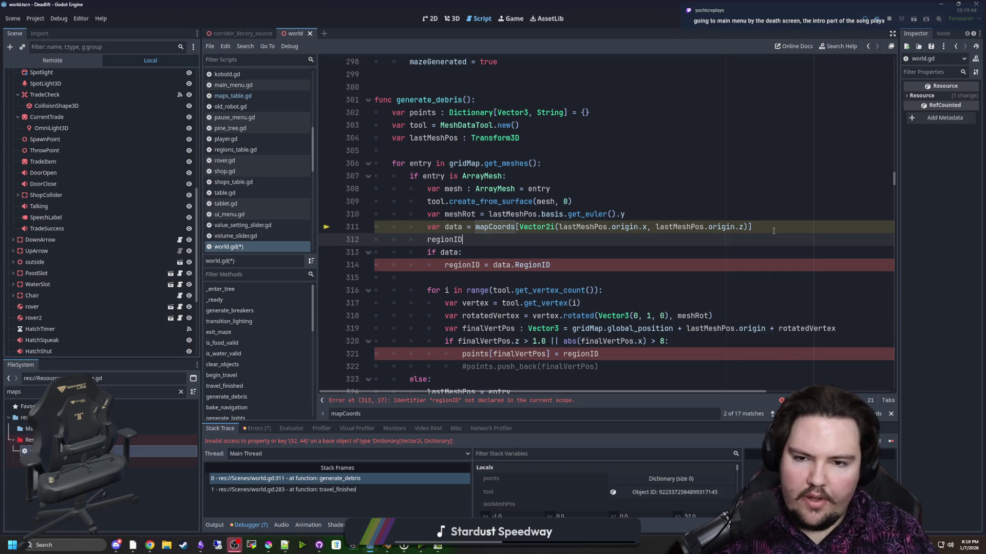
text( = ")
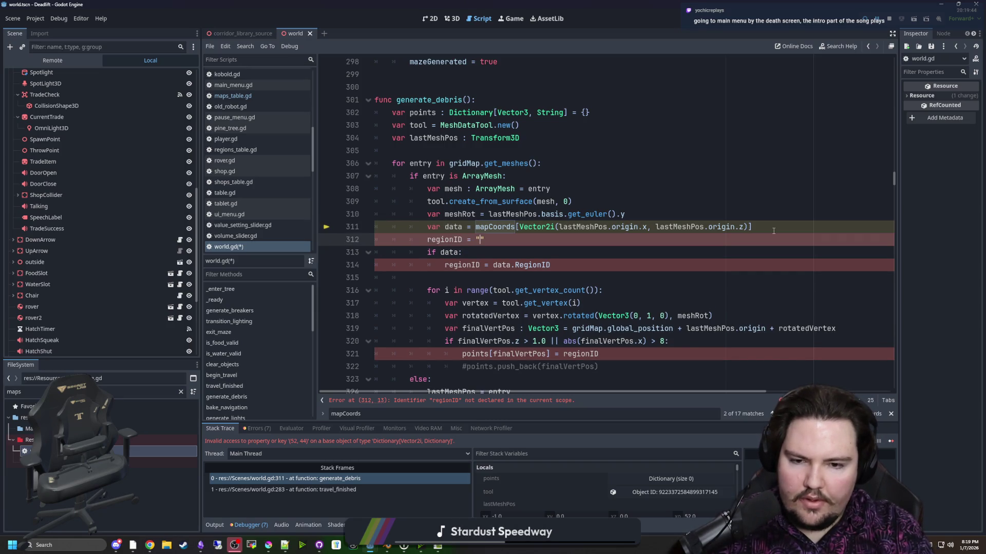
key(Home)
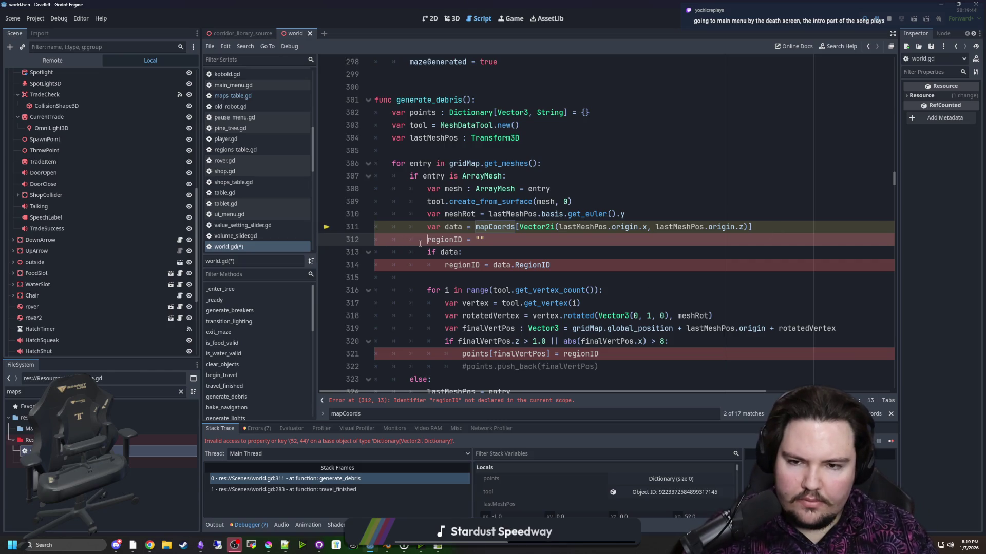
text(var)
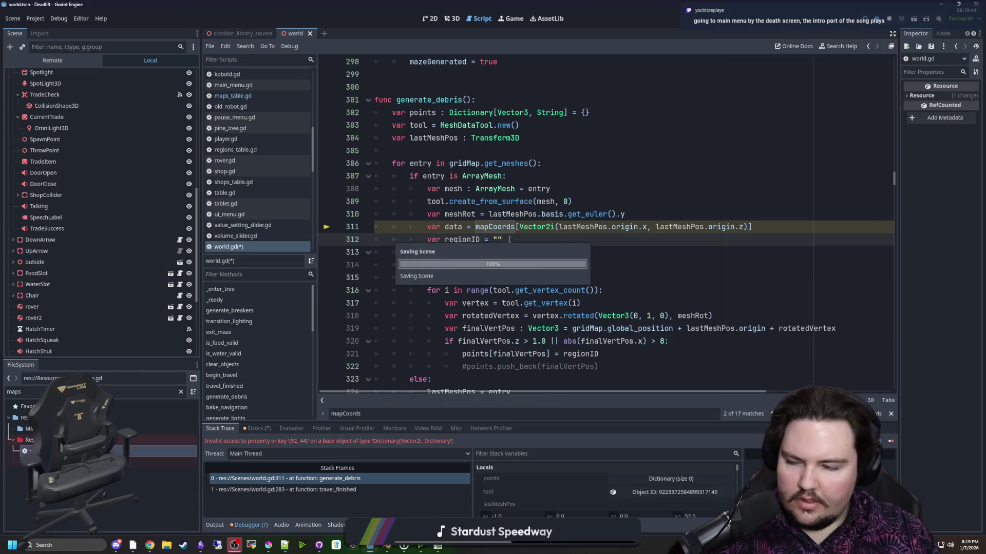
key(ctrl+s)
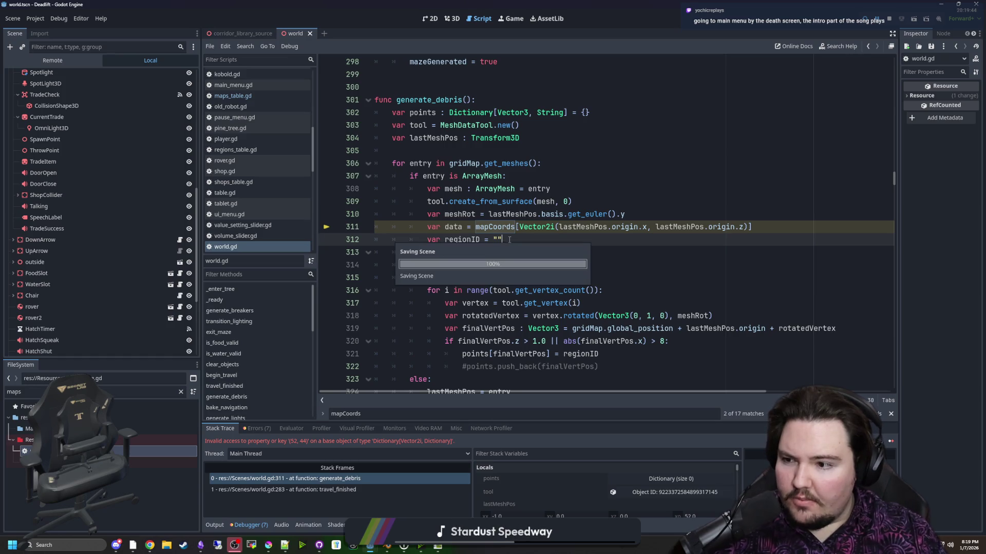
- Resume the paused game in the Game view, return to the main menu, and start a new run
click(502, 21)
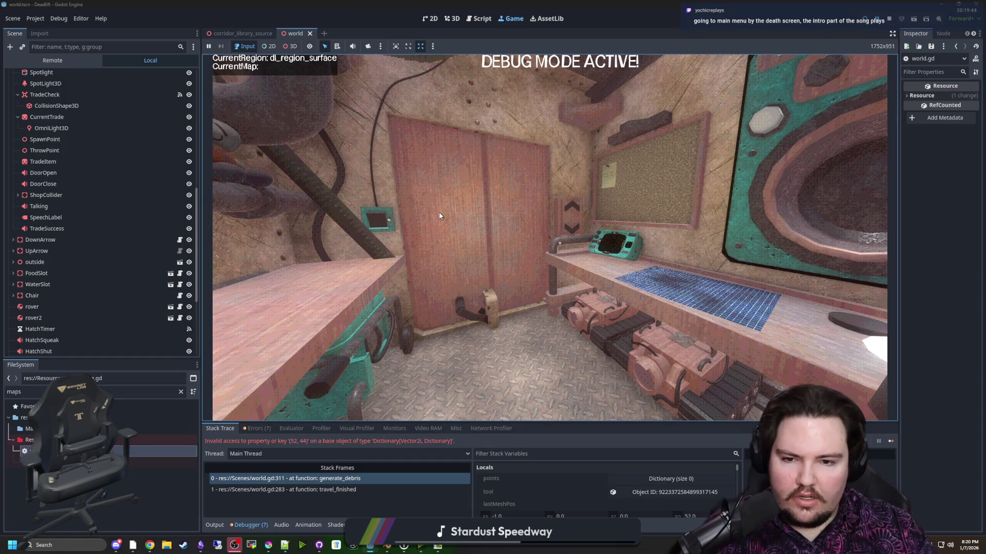
key(F12)
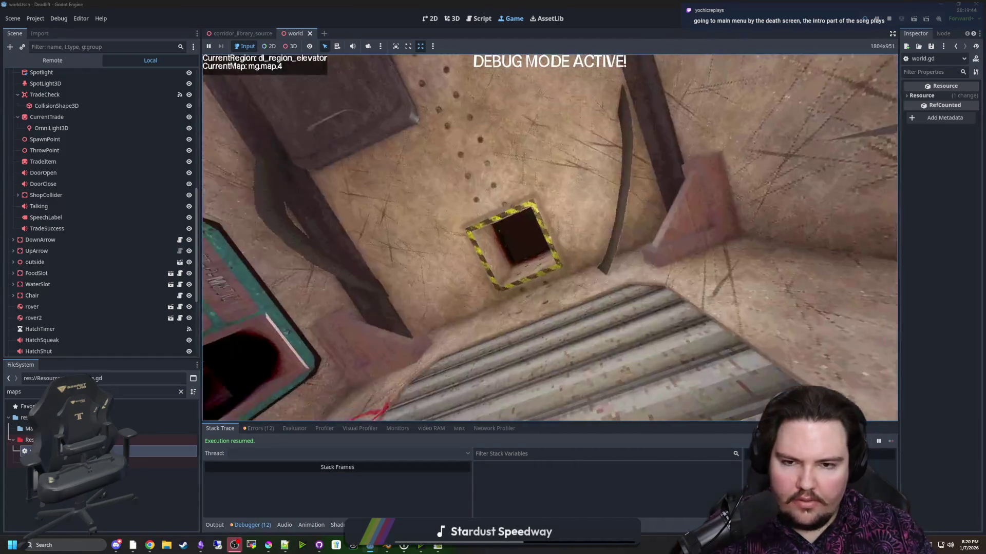
key(Escape)
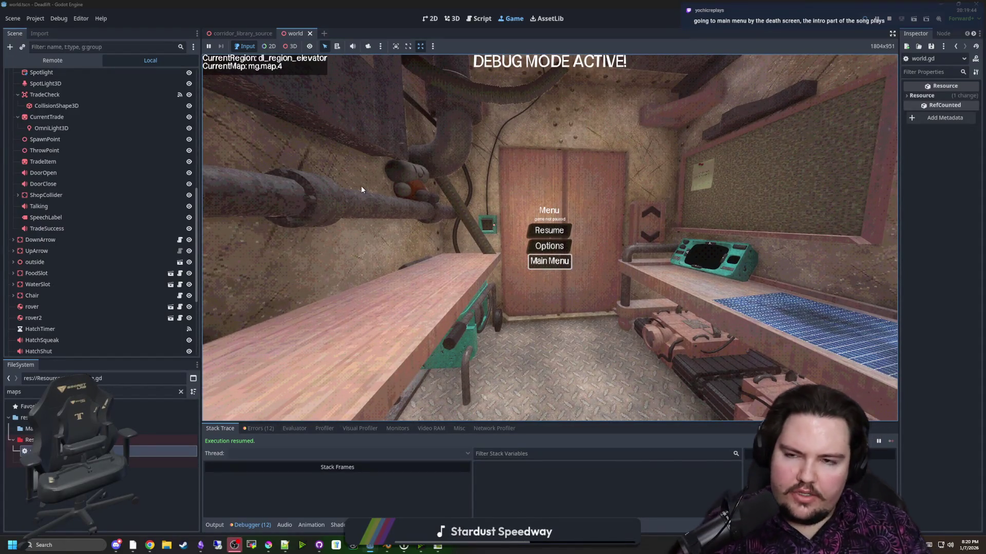
key(Return)
click(285, 243)
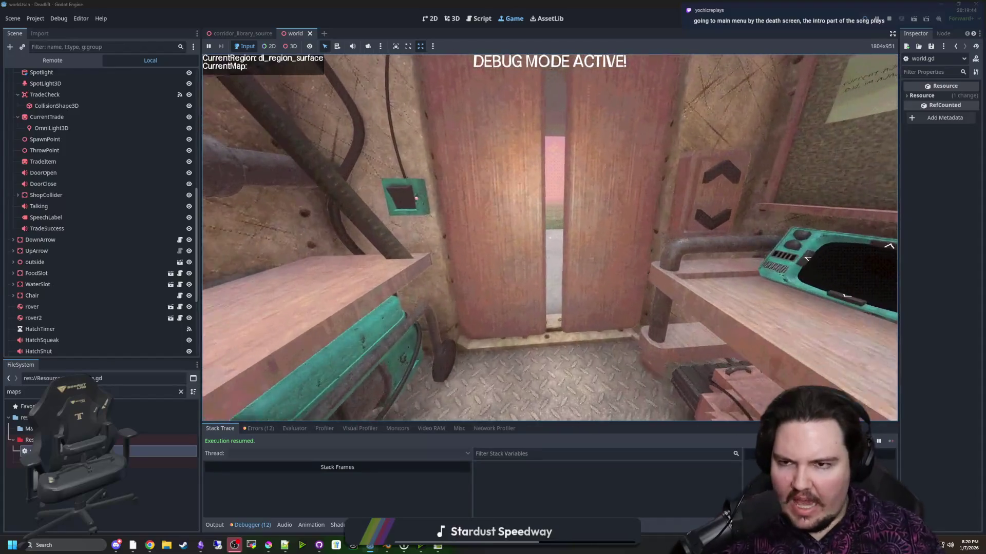
scroll(550, 238, right, 1)
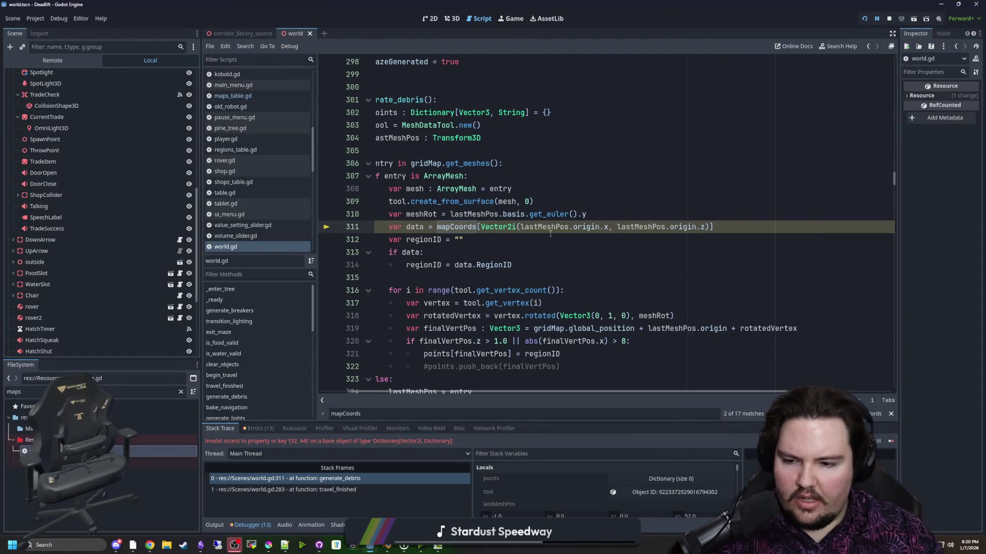
- Rewrite line 311 to use mapCoords.get(...) instead of bracket indexing, save, and relaunch the game
scroll(549, 393, left, 1)
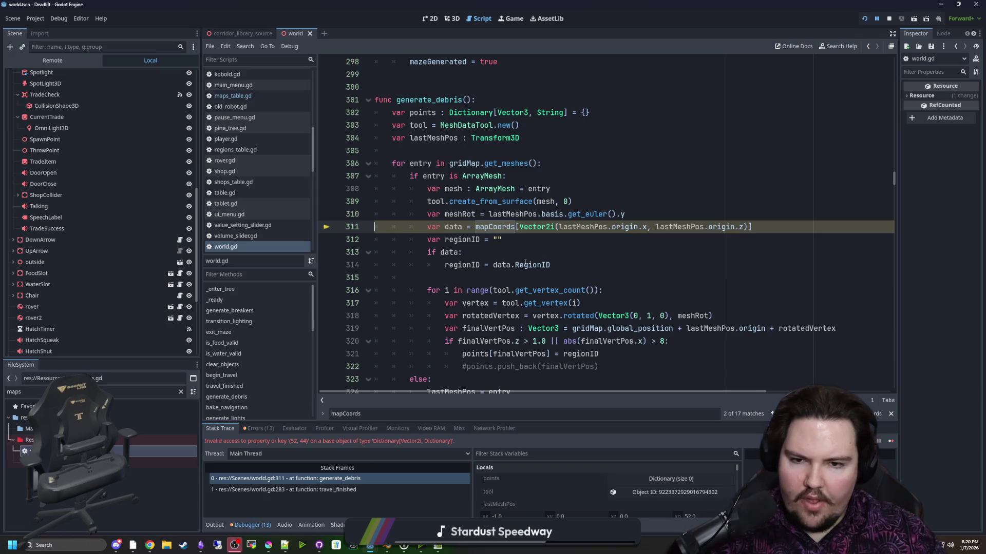
click(463, 252)
key(BackSpace)
text(.get()
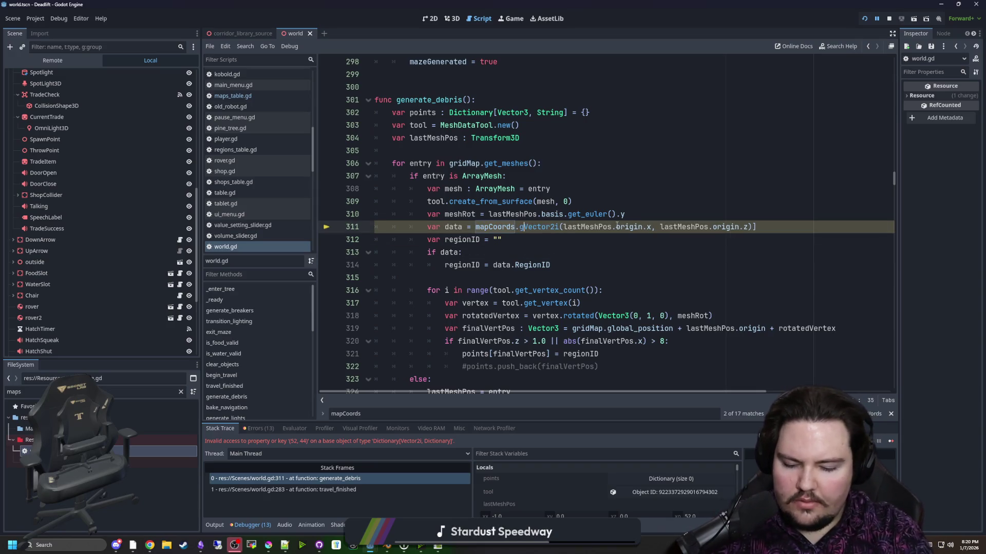
click(772, 228)
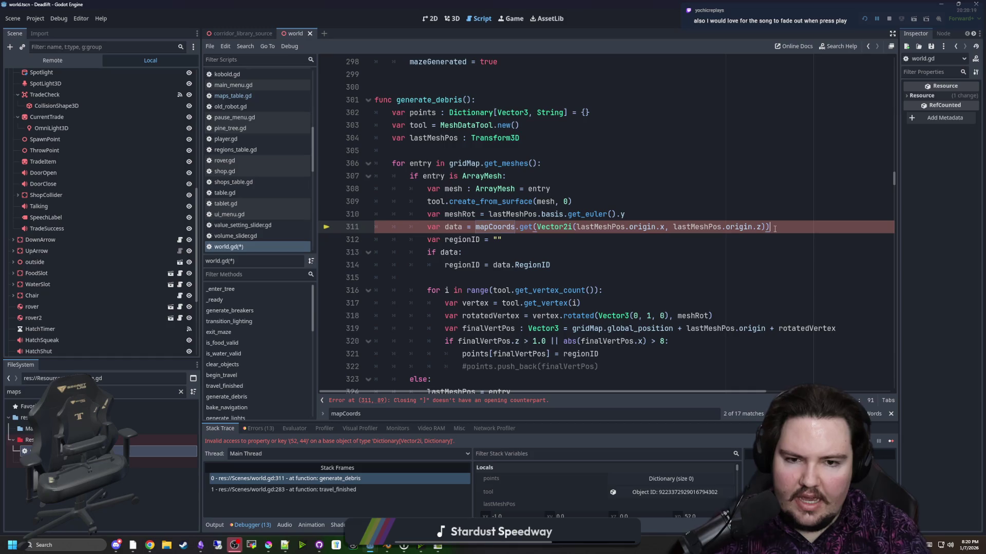
key(BackSpace)
text())
scroll(611, 392, right, 2)
key(ctrl+s)
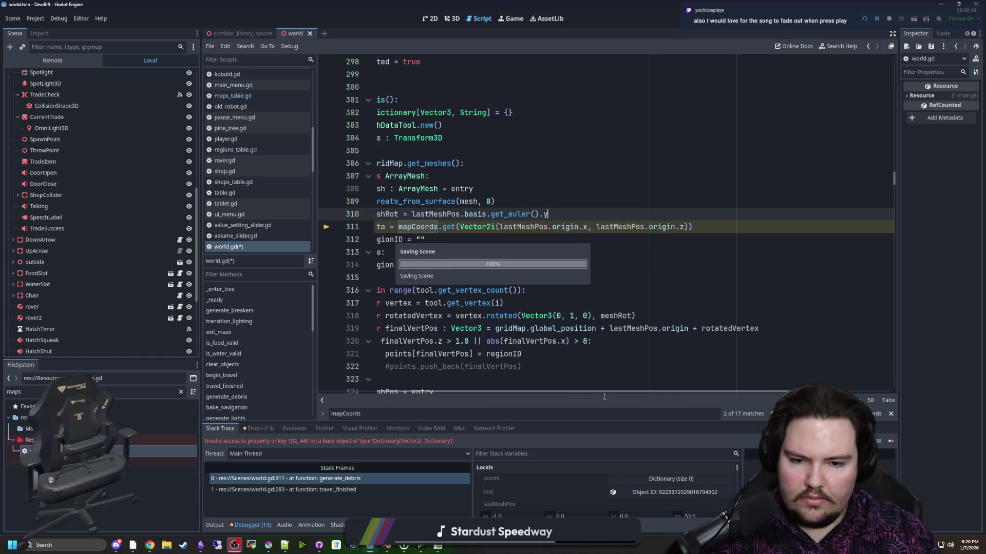
scroll(610, 397, left, 2)
click(465, 252)
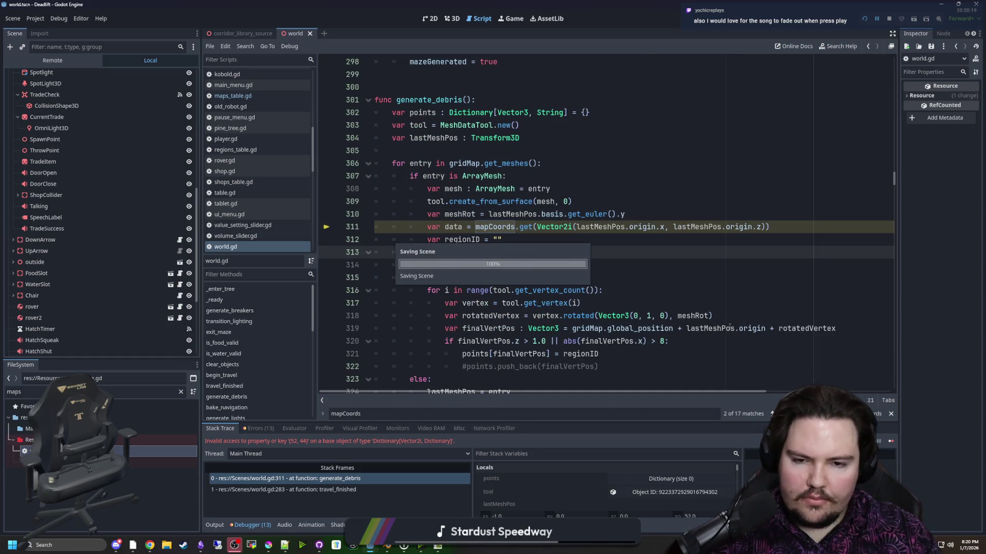
click(866, 18)
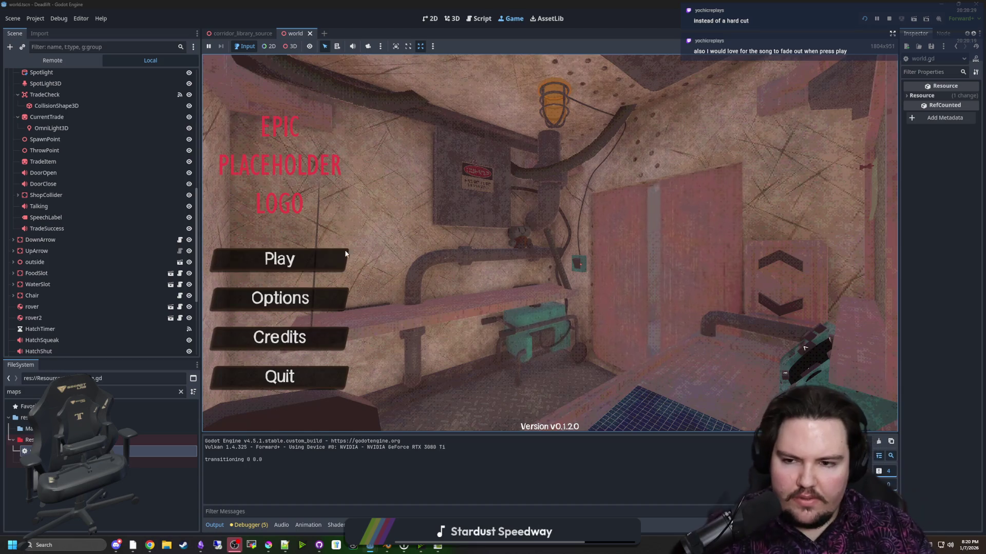
- Start playing, pause back to the Main Menu, then start a fresh run to load the room
click(345, 253)
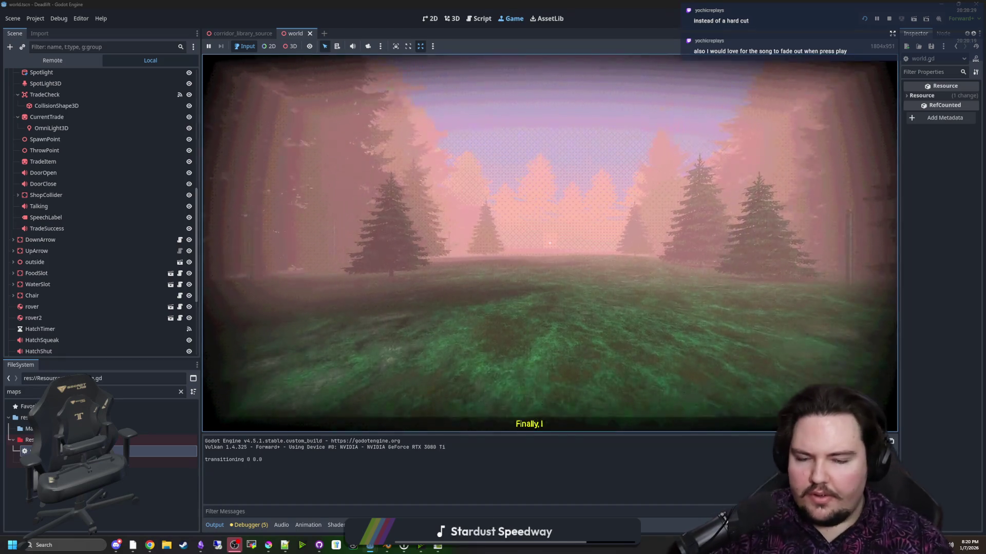
key(Escape)
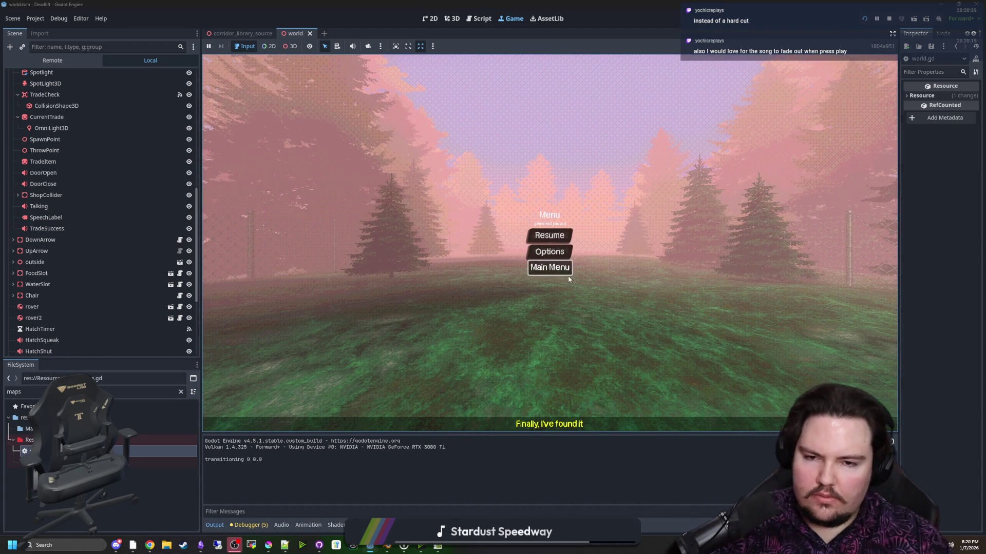
click(580, 268)
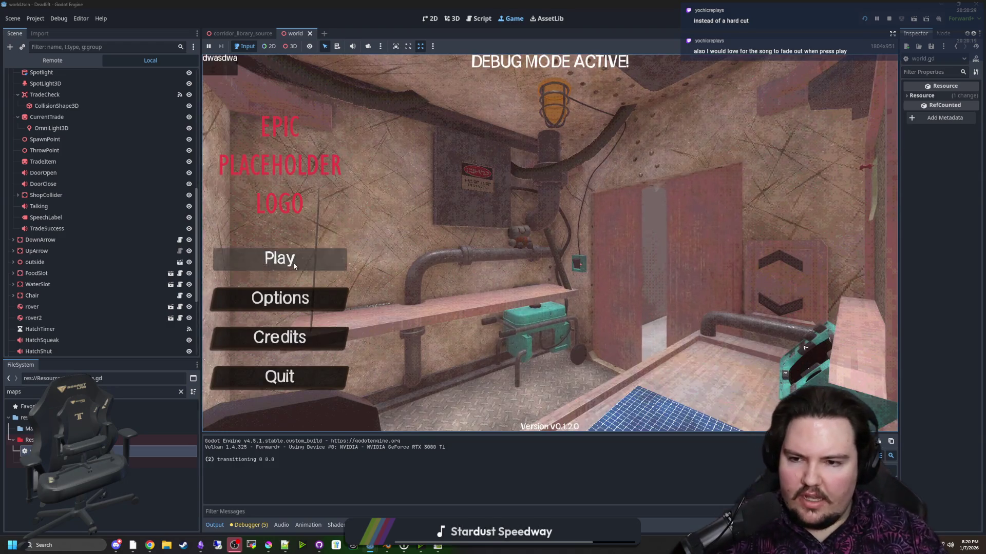
click(277, 258)
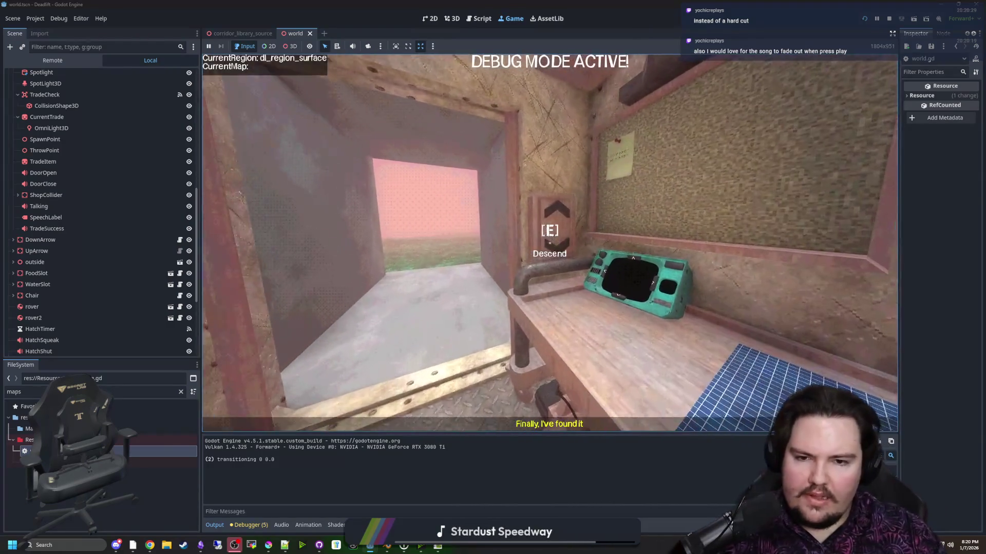
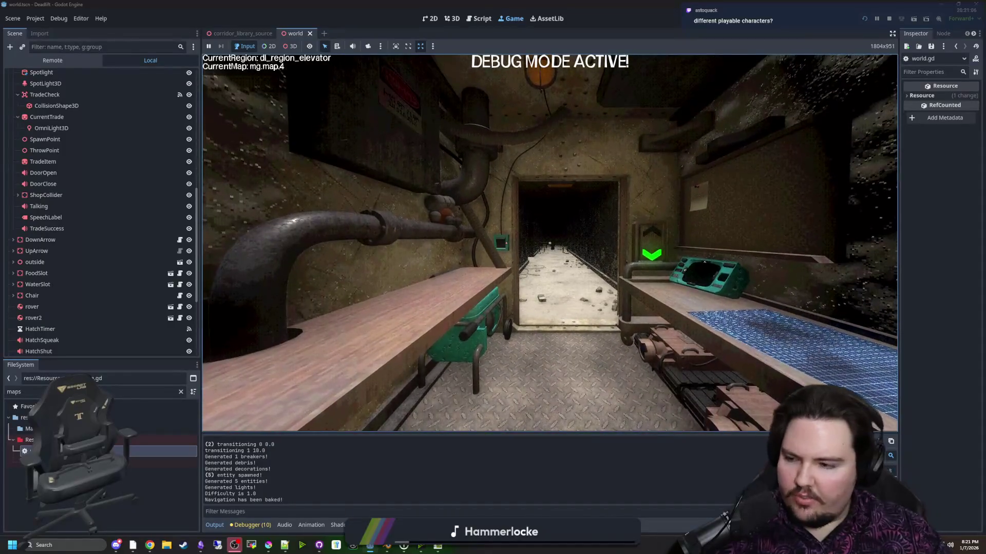
- Pause the elevator test to show its game menu and open a new browser tab over Godot
key(Escape)
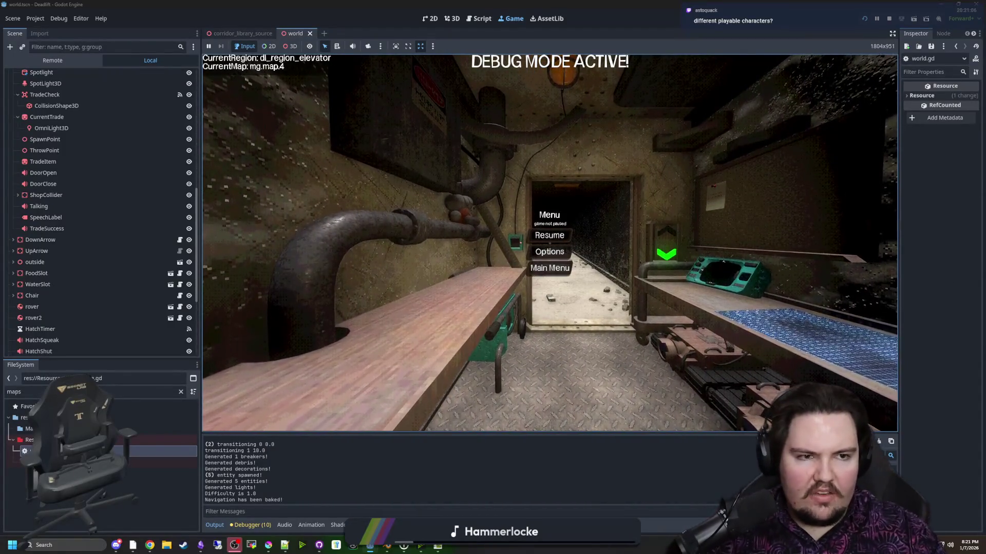
click(150, 545)
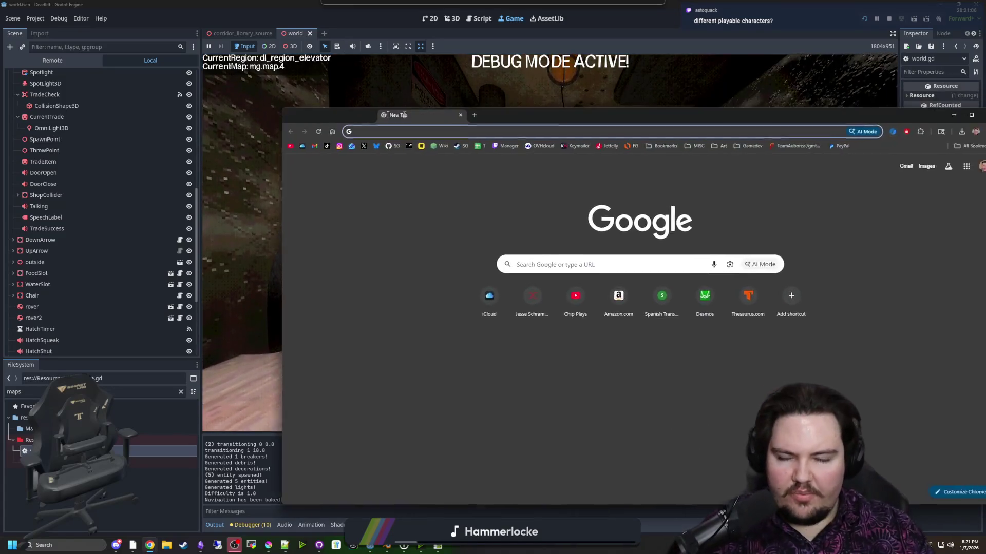
- Search 'binding of isaac character selection', preview the first image, and merge the Starground Miro window in
text(binding )
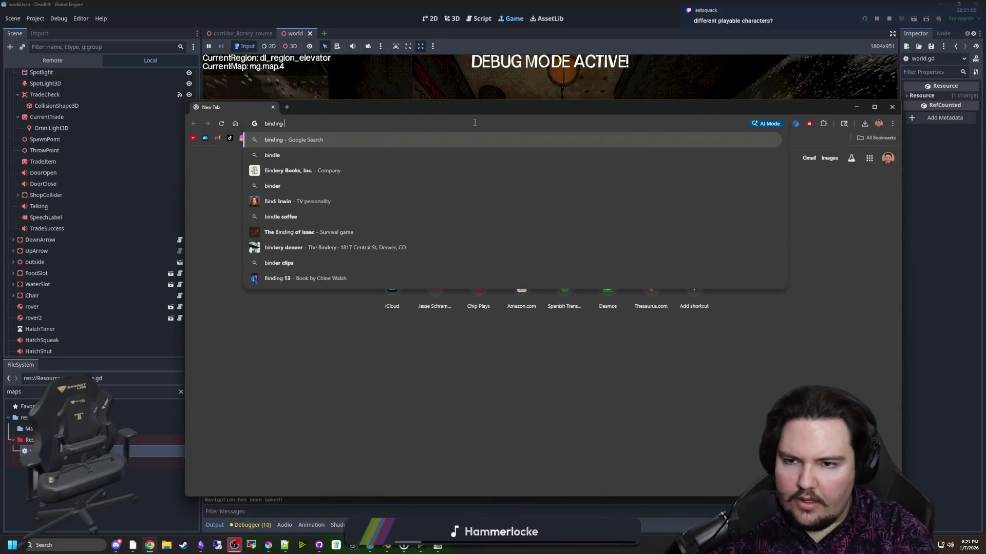
text(of isaac character selection)
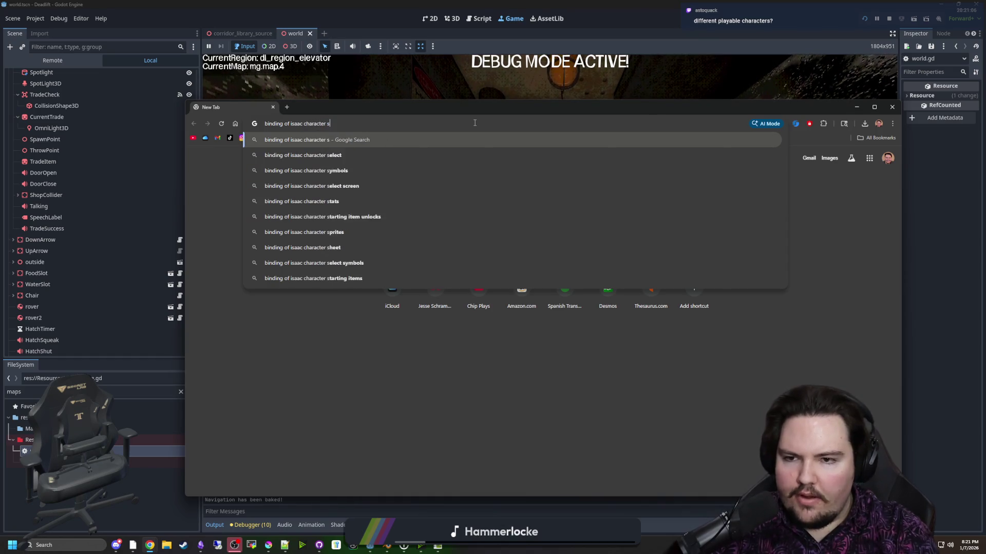
key(Return)
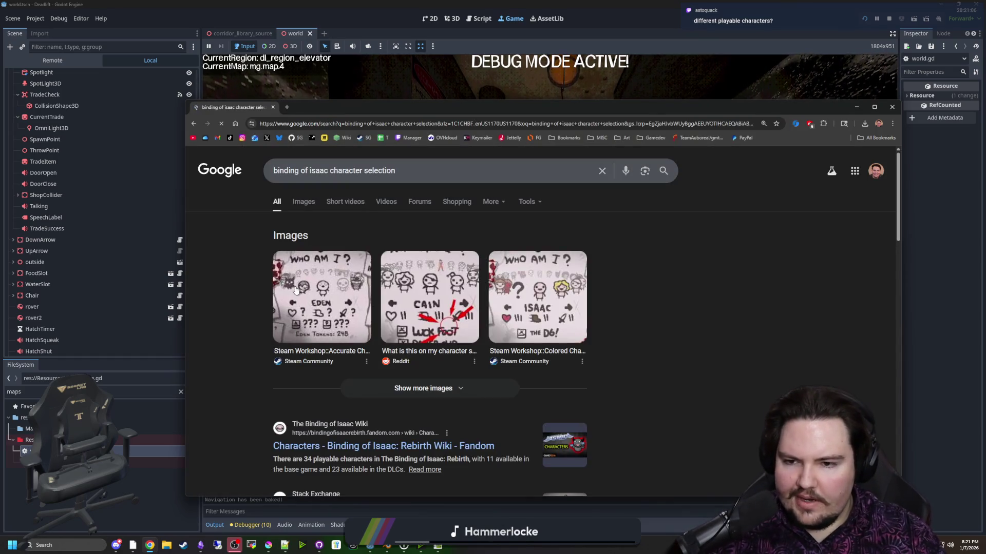
click(322, 295)
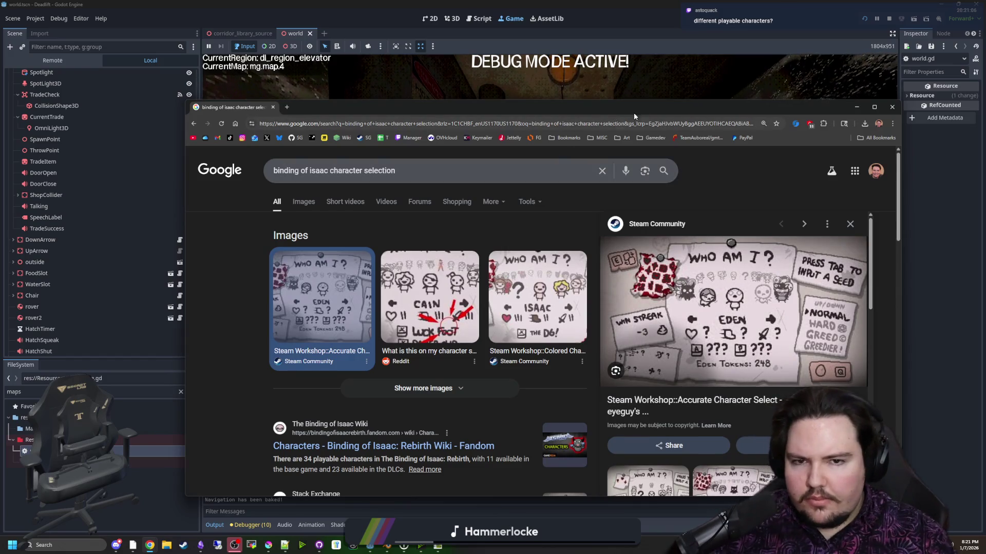
mouse_move(633, 112)
mouse_down()
mouse_move(638, 181)
mouse_move(640, 4)
mouse_up()
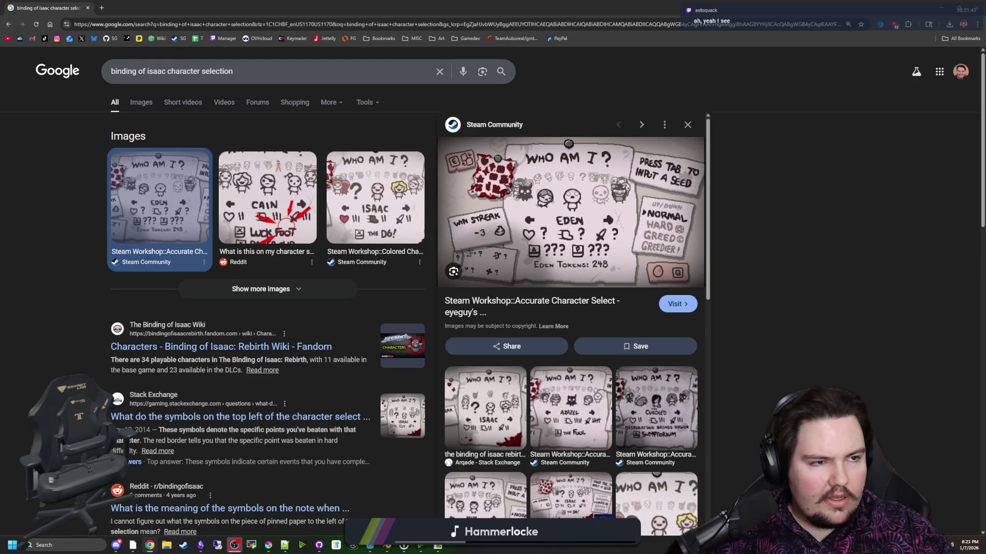
mouse_move(796, 184)
mouse_down()
mouse_move(554, 121)
mouse_move(575, 100)
mouse_move(138, 8)
mouse_up()
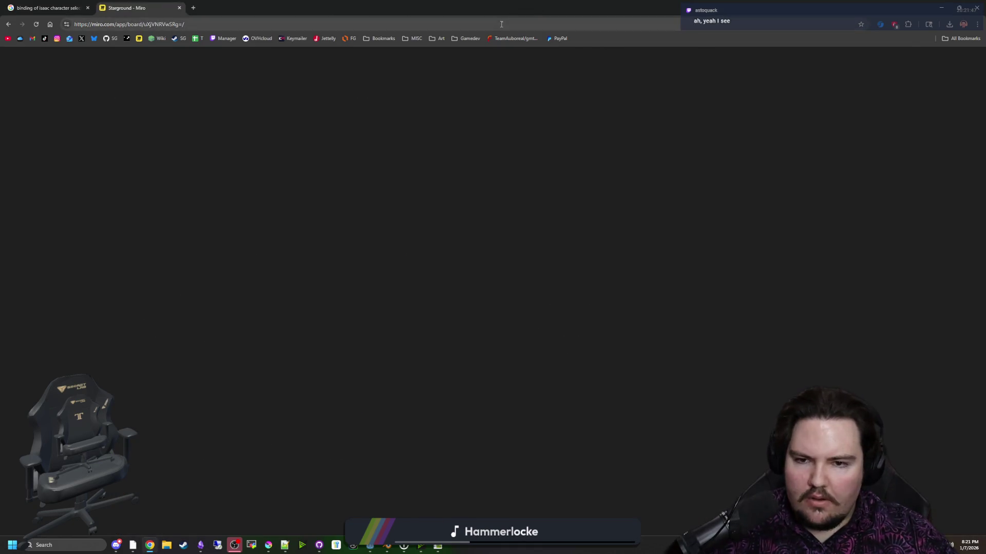
- Check the paused game, then pan the Starground board to center the CHARACTERS card at about 104%
key(alt+Tab)
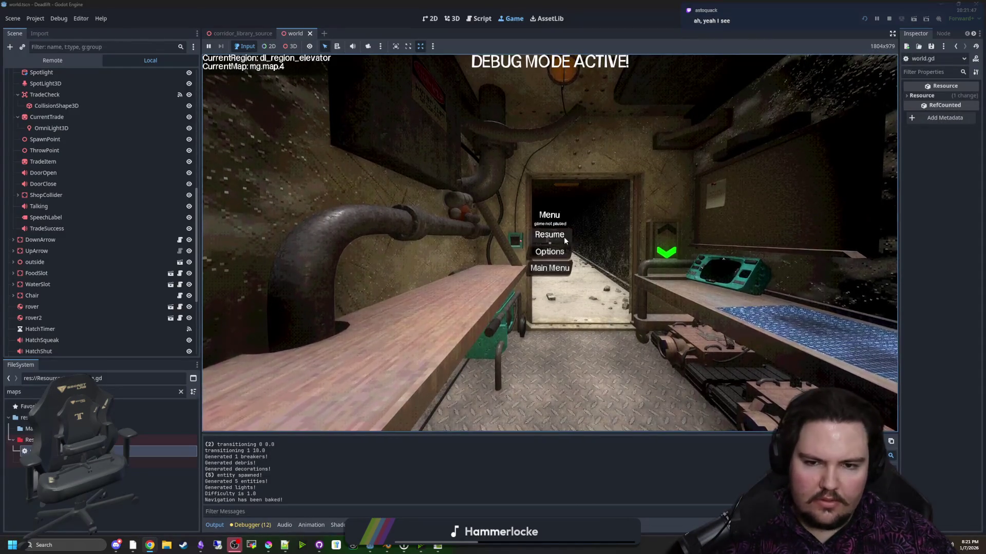
key(alt+Tab)
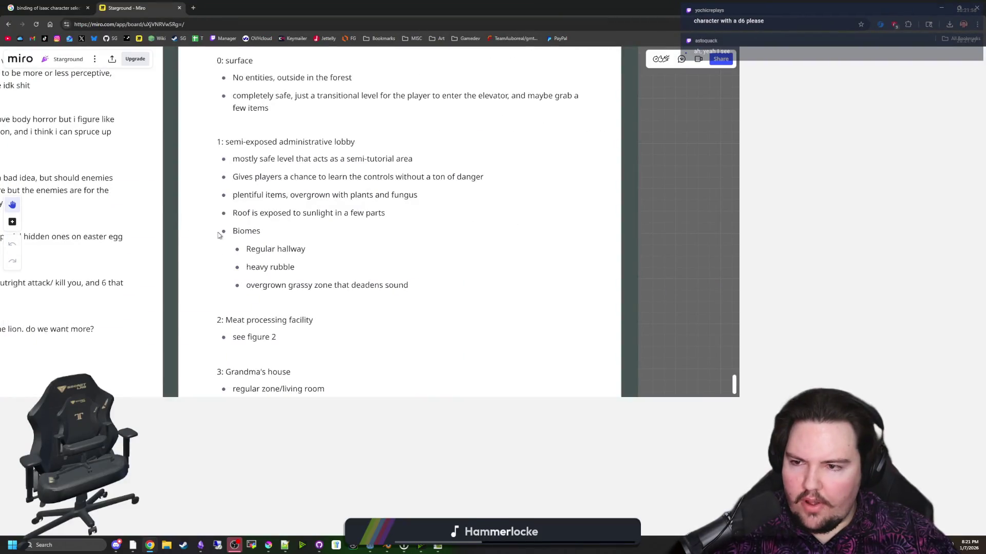
scroll(524, 393, down, 10)
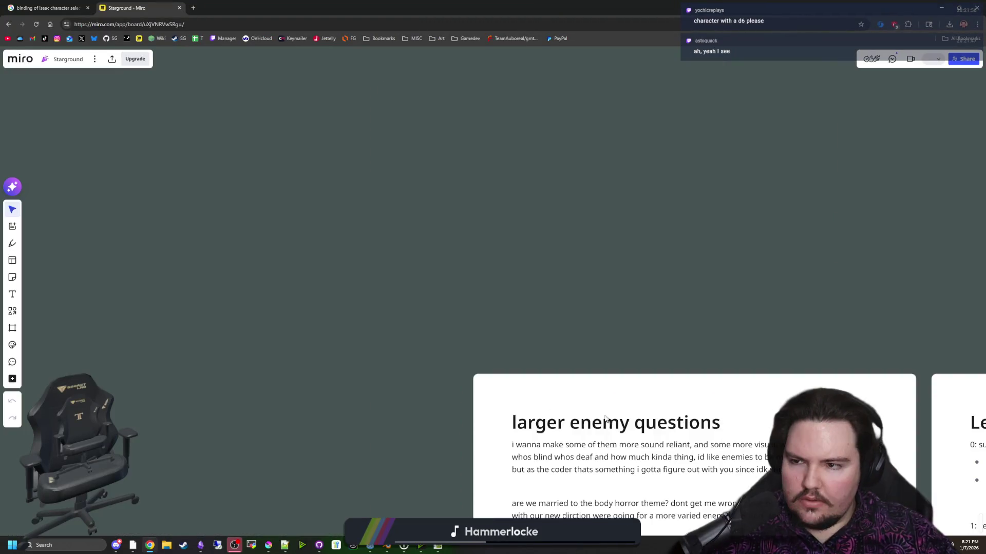
scroll(570, 240, left, 5)
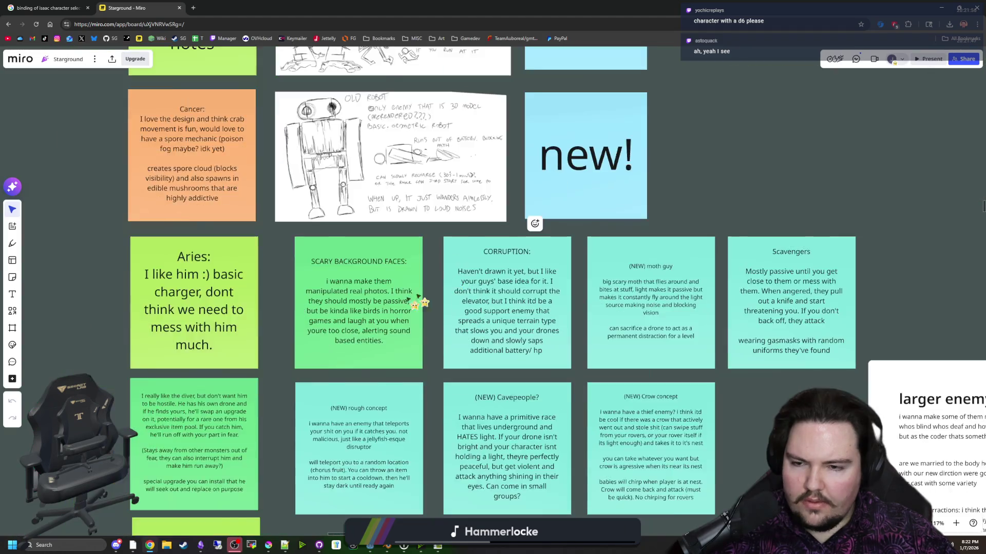
scroll(694, 219, left, 5)
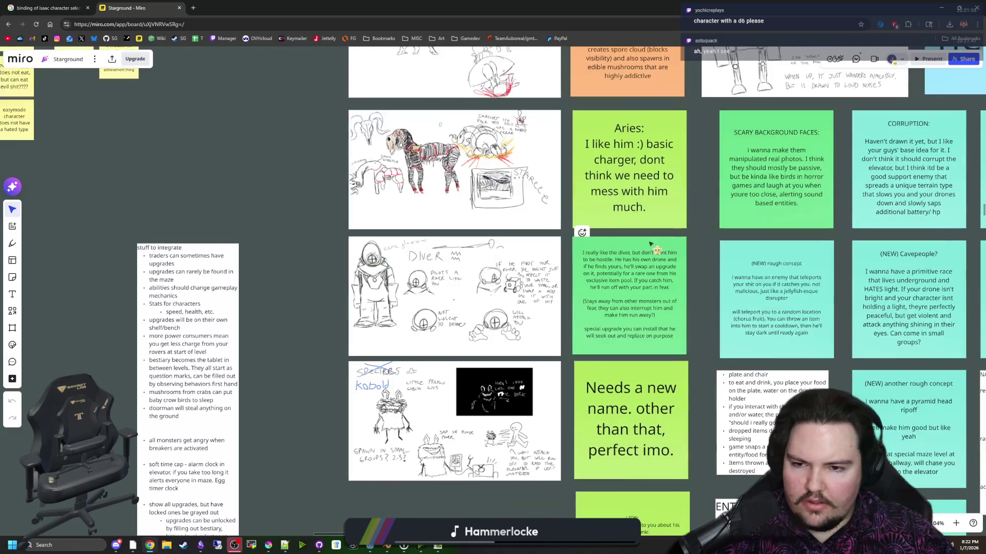
scroll(649, 235, left, 5)
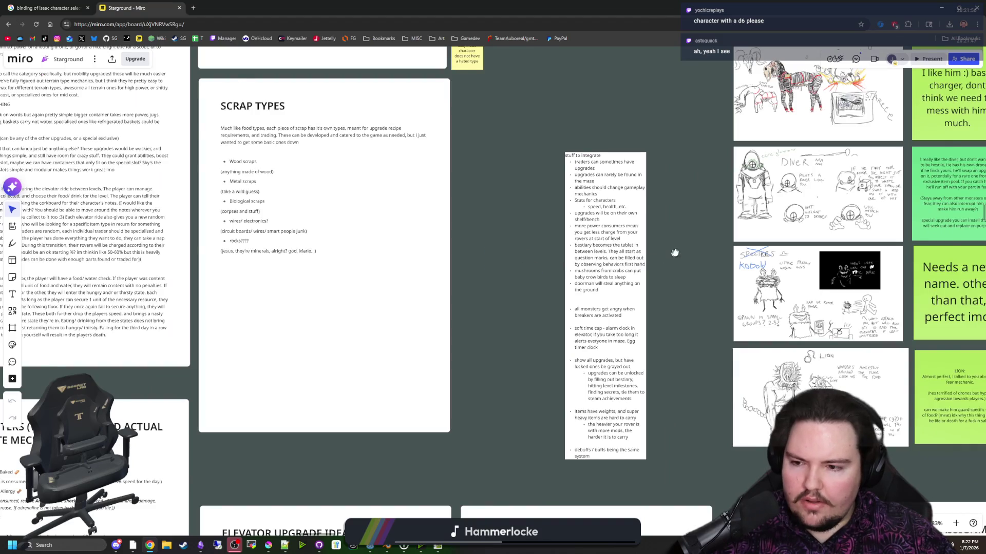
scroll(674, 253, left, 5)
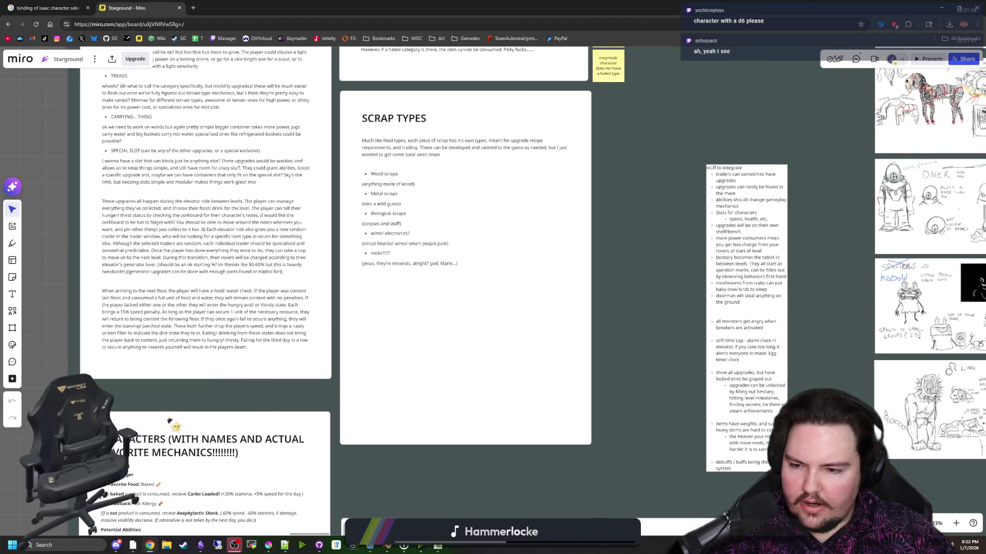
scroll(170, 422, left, 5)
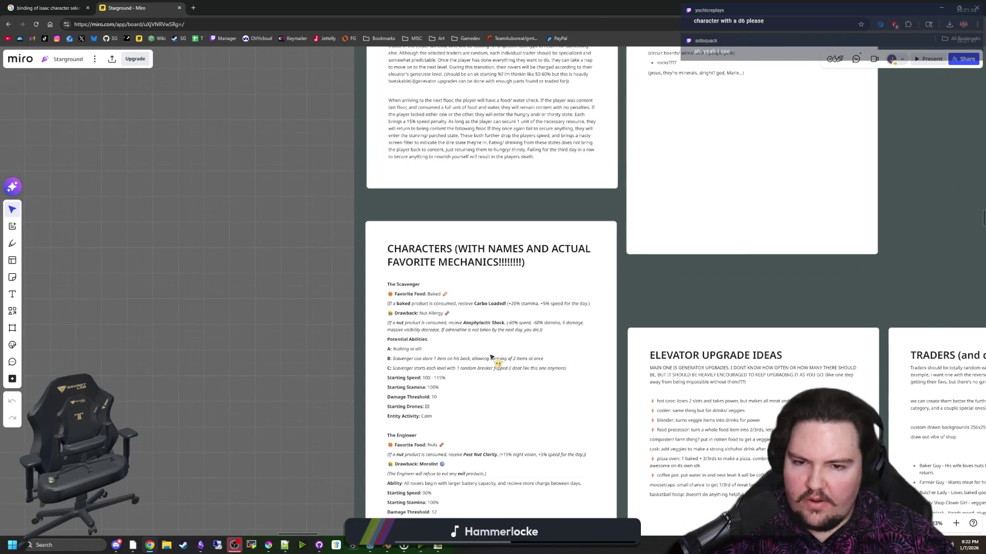
scroll(491, 357, up, 1)
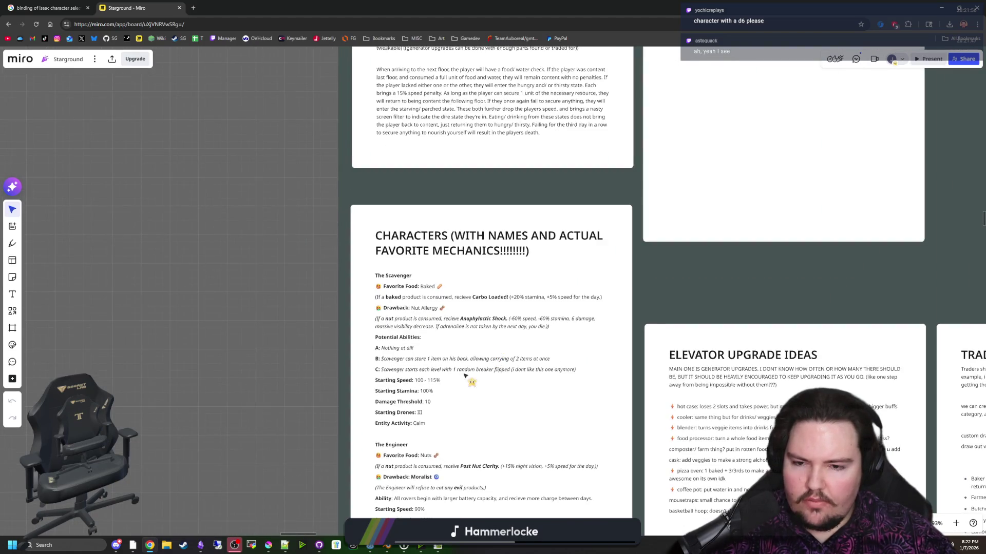
scroll(465, 376, up, 1)
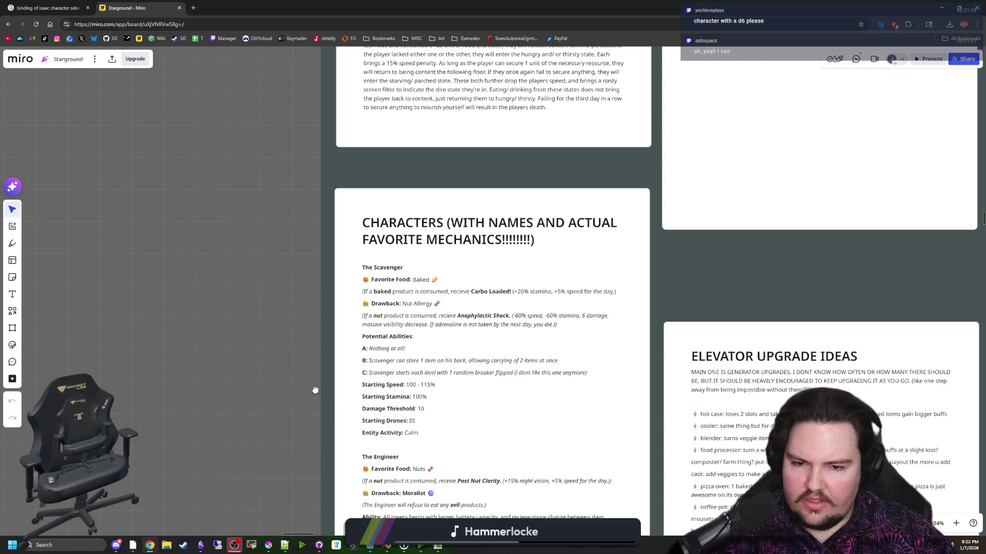
drag(315, 391, 310, 341)
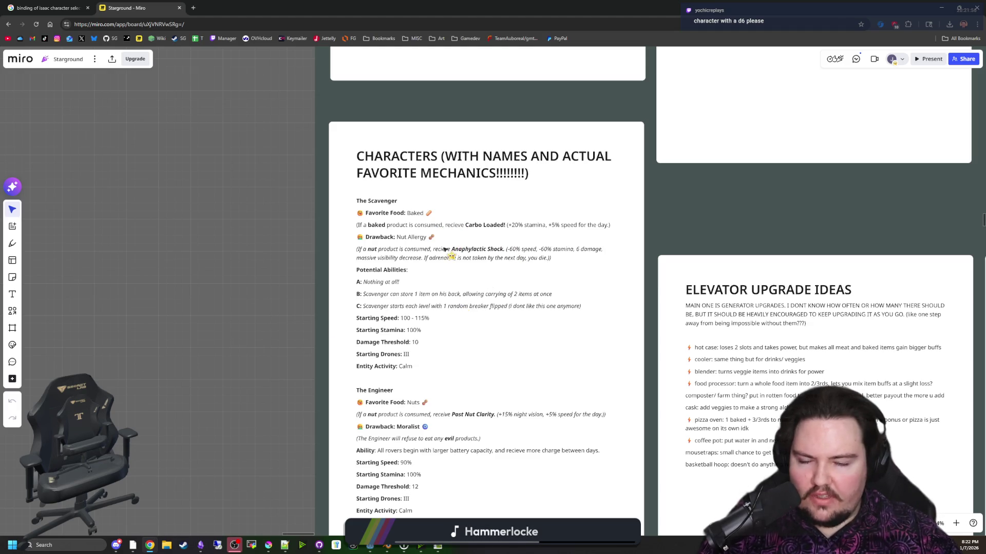
- Scroll down to the Engineer entry and look over its drawback description text
scroll(246, 294, down, 1)
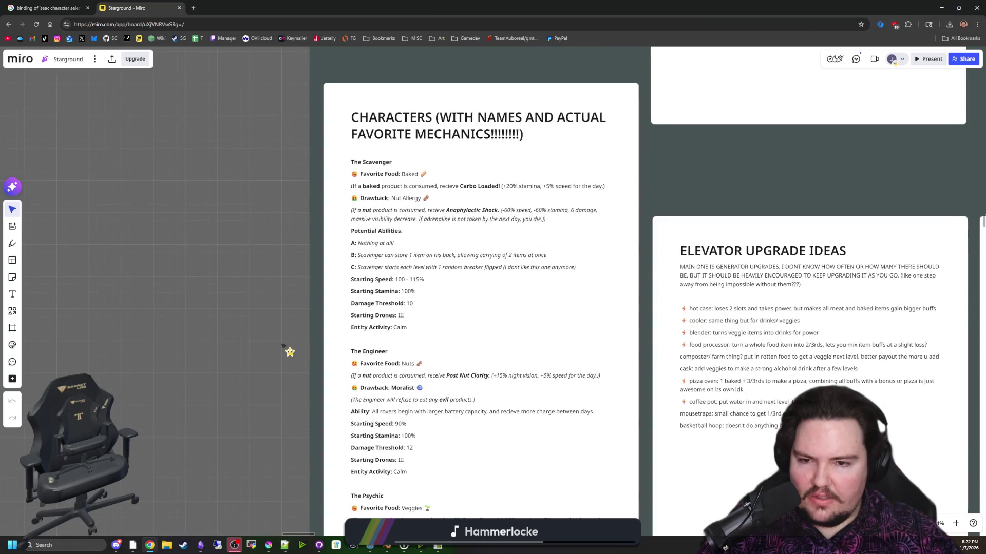
scroll(290, 302, down, 3)
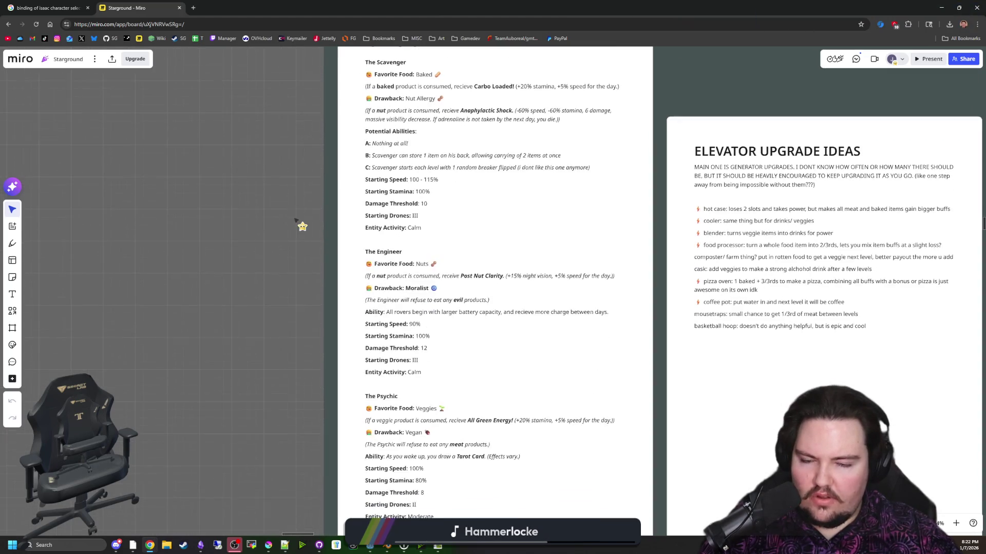
scroll(271, 251, down, 2)
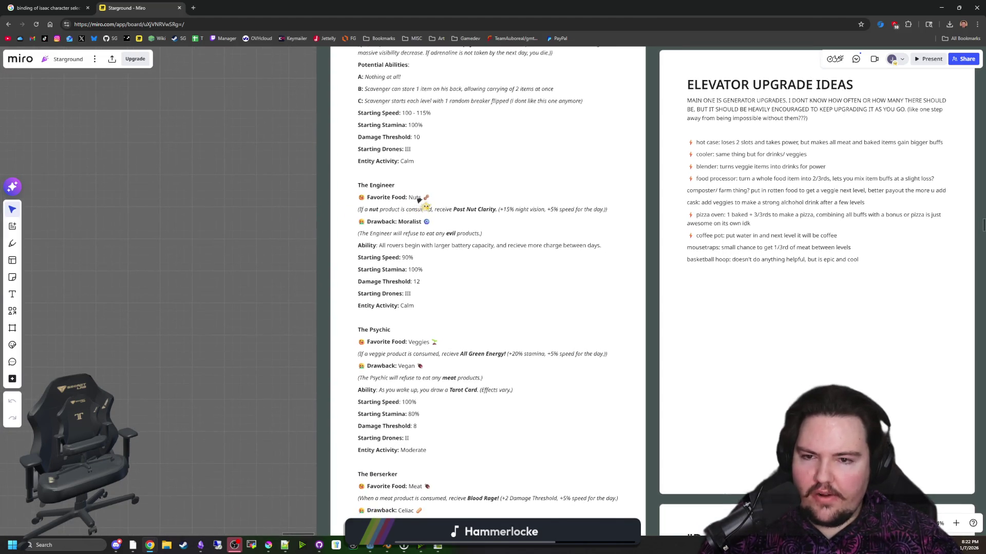
double_click(406, 199)
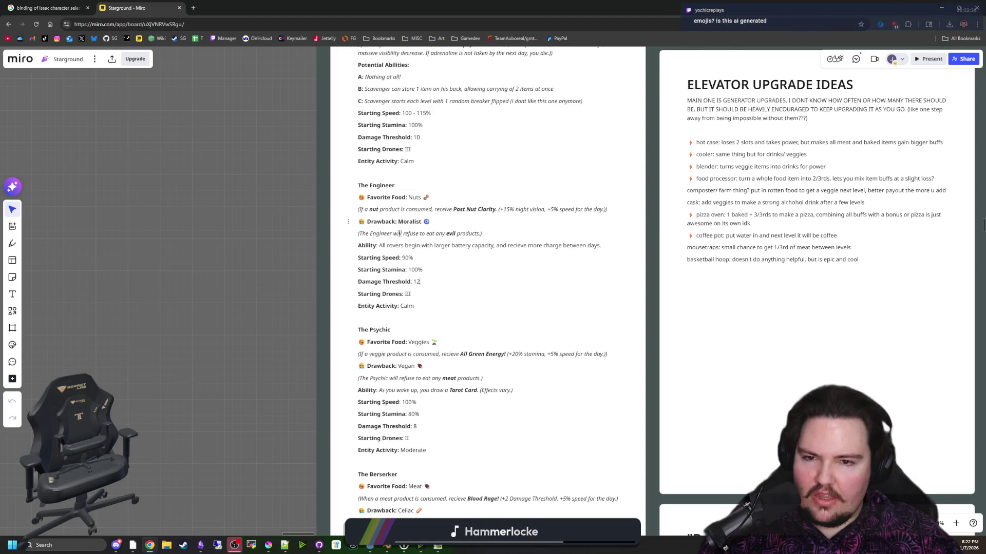
shift+click(460, 233)
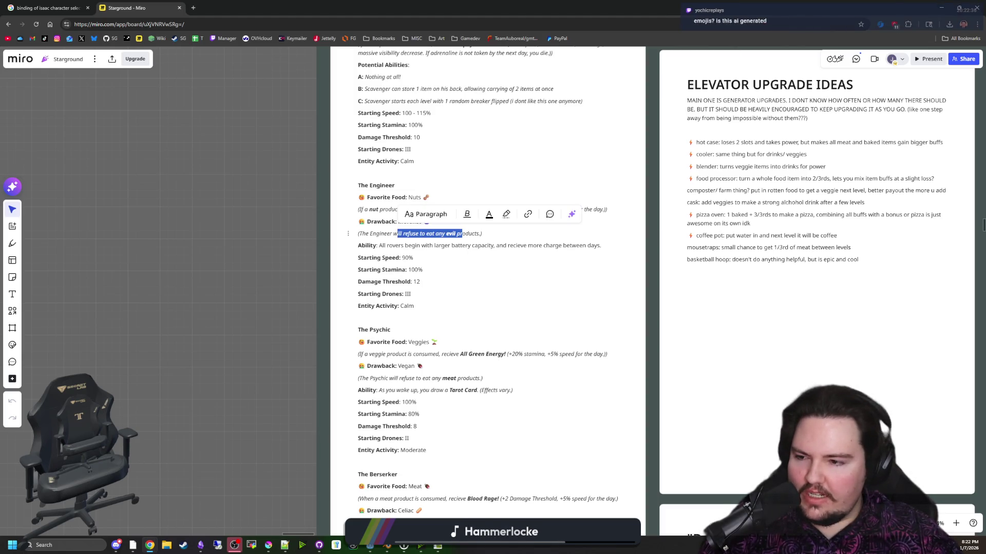
click(283, 307)
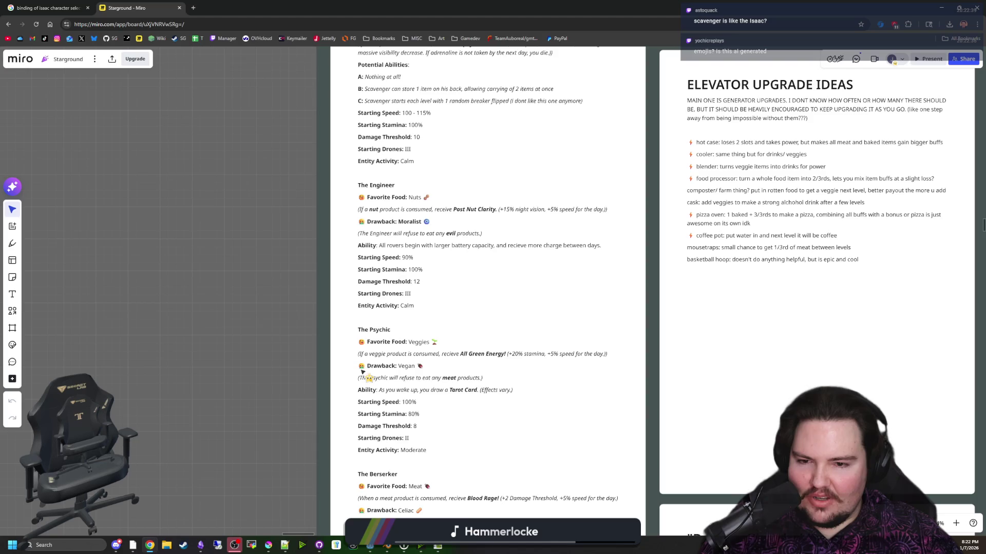
- Pan the board back up to the top of the Characters card at the Scavenger entry
scroll(396, 371, up, 1)
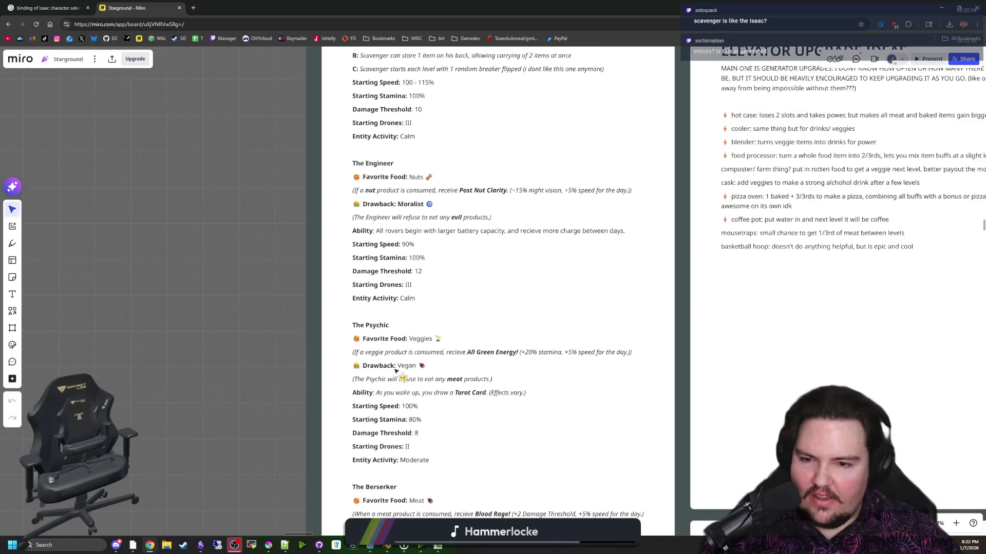
scroll(396, 371, up, 5)
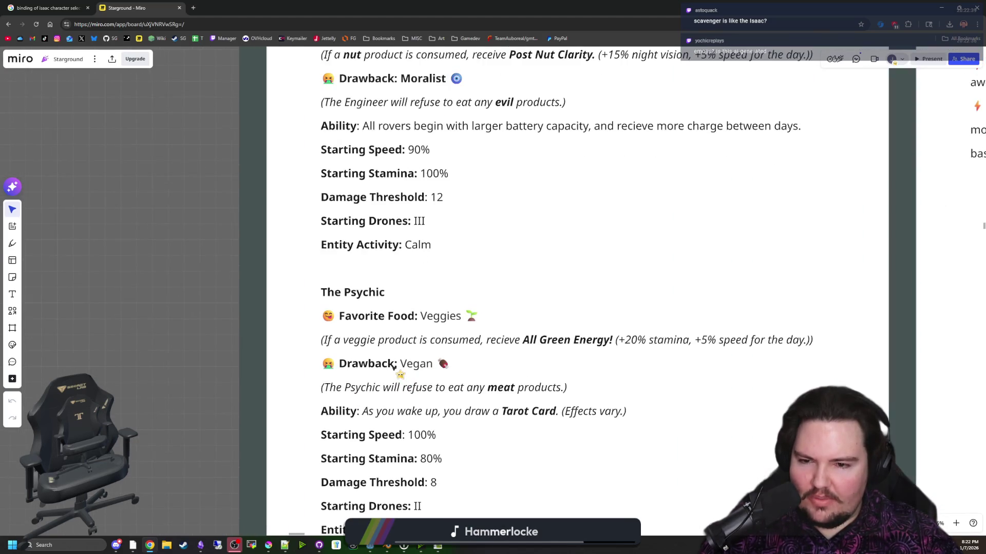
scroll(396, 370, up, 2)
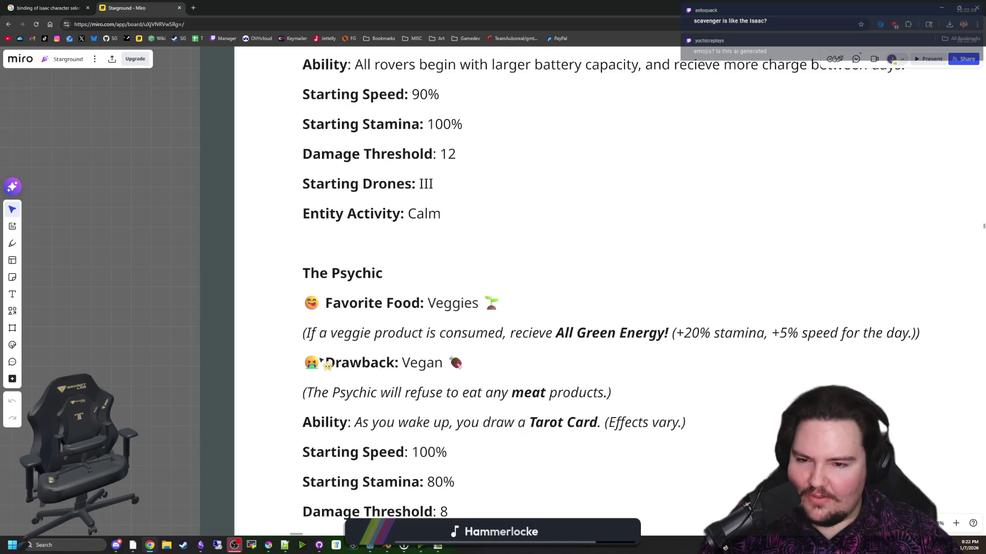
scroll(362, 370, down, 2)
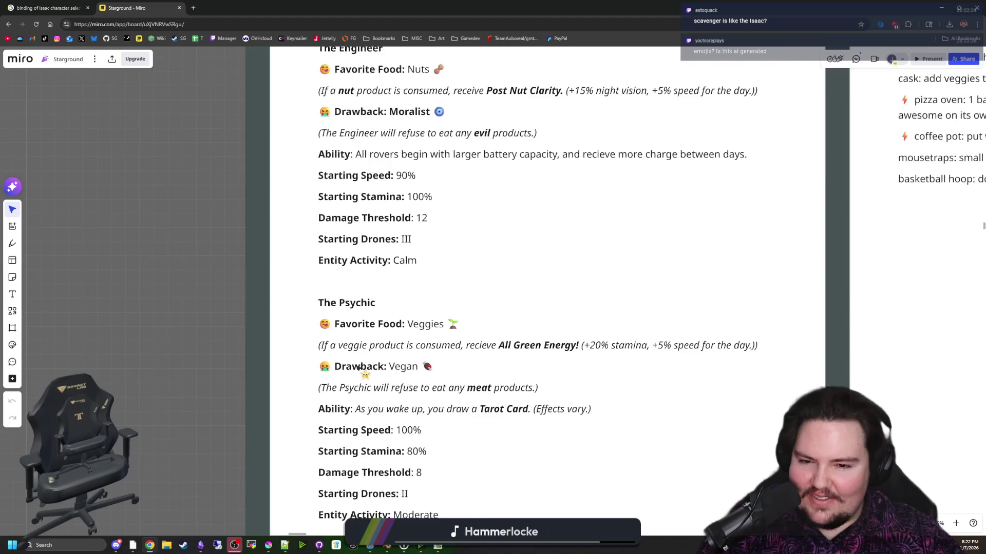
scroll(363, 371, down, 3)
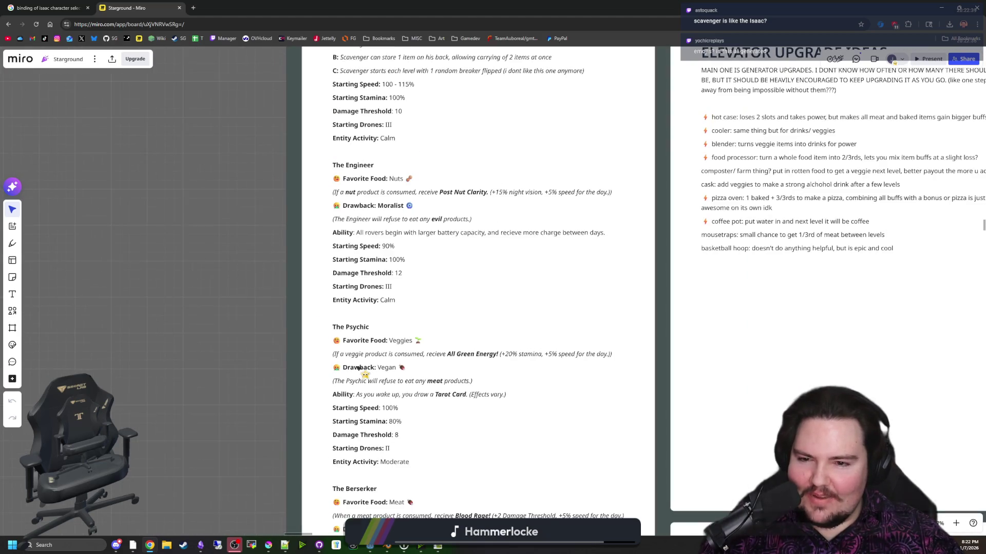
scroll(361, 366, down, 1)
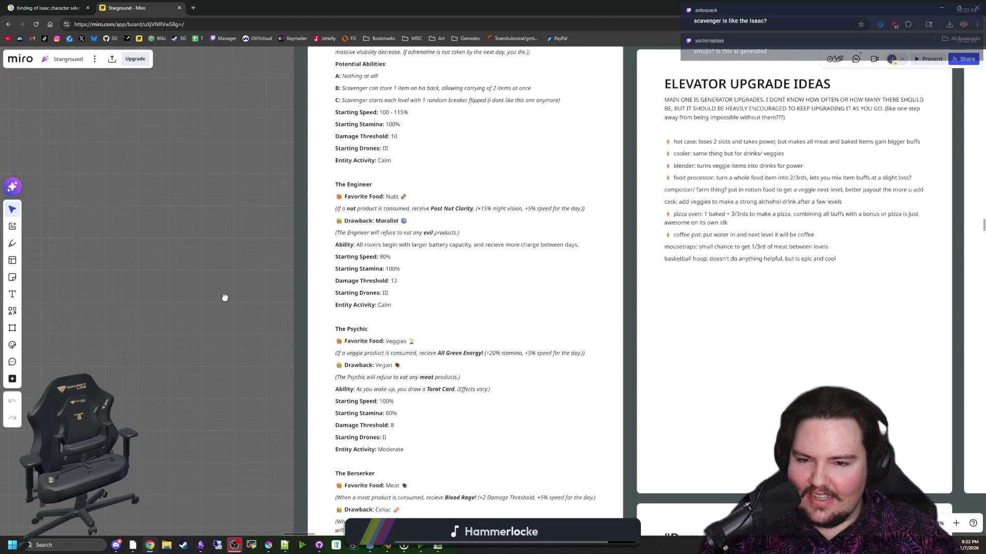
drag(229, 281, 236, 248)
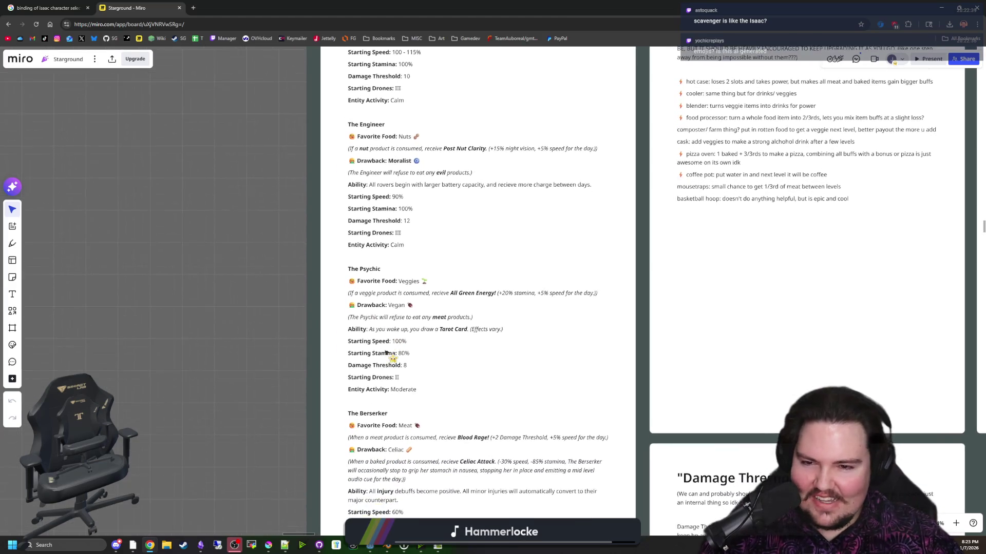
scroll(378, 354, up, 1)
drag(275, 351, 271, 298)
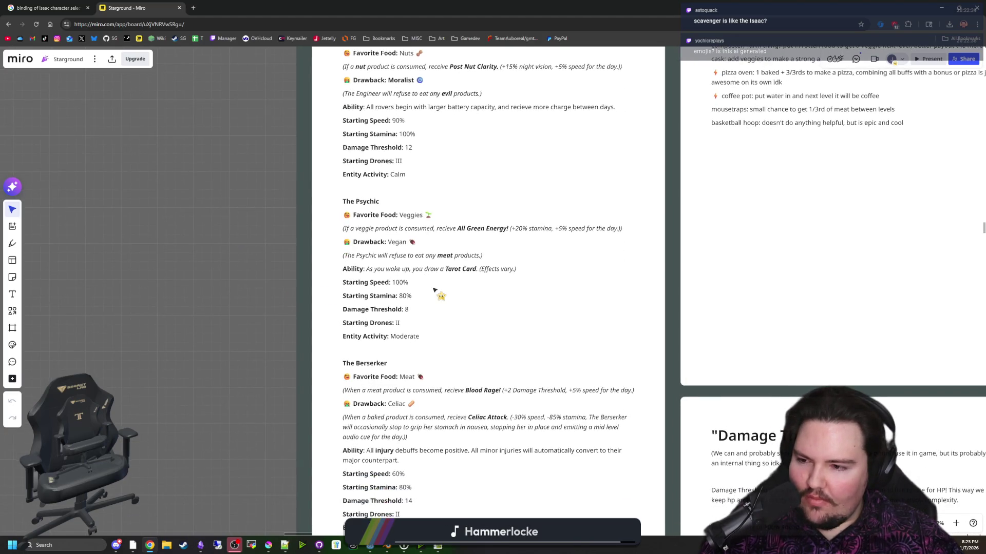
scroll(229, 293, up, 5)
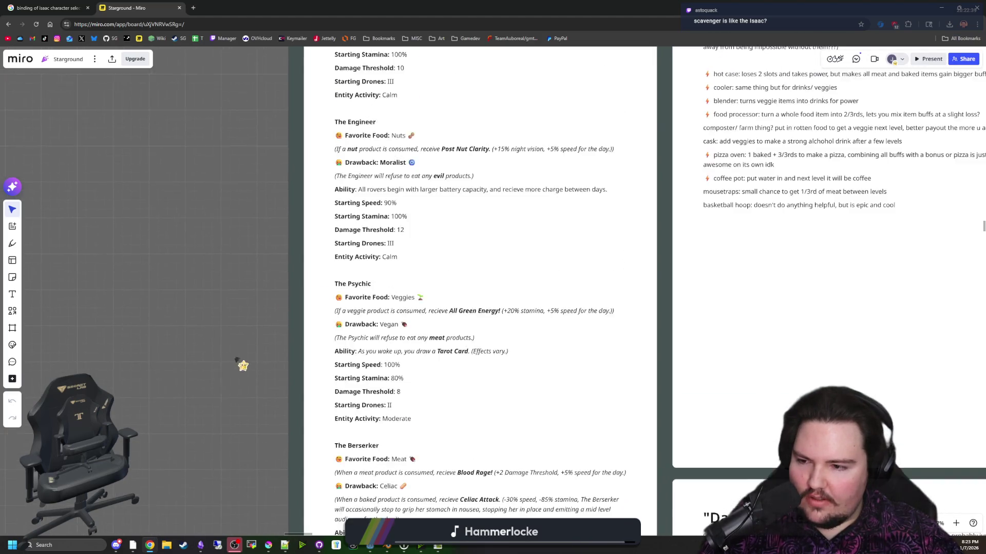
scroll(260, 267, up, 4)
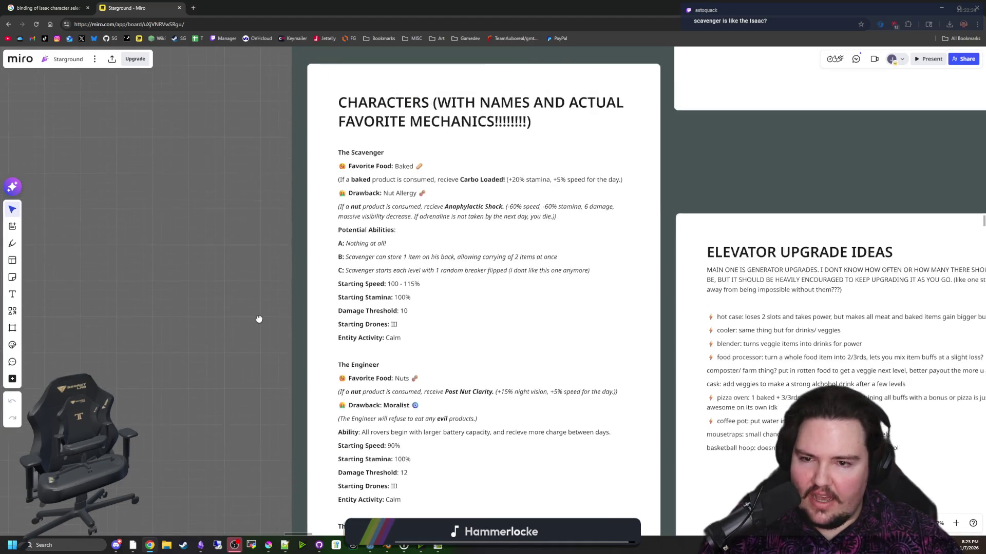
click(584, 347)
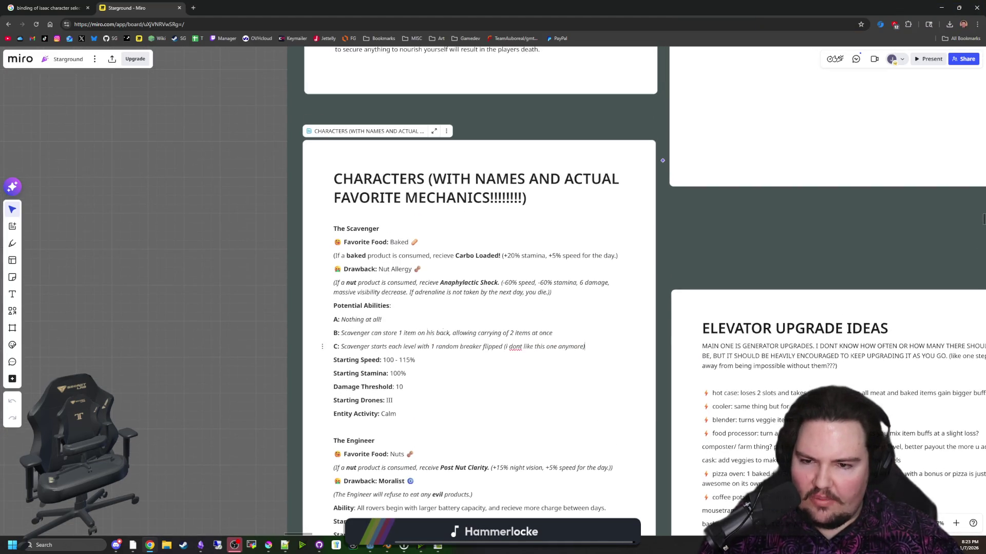
- Highlight and review the Scavenger's ability lines A through C
mouse_move(584, 347)
mouse_down()
mouse_move(334, 331)
mouse_move(379, 320)
mouse_up()
click(356, 319)
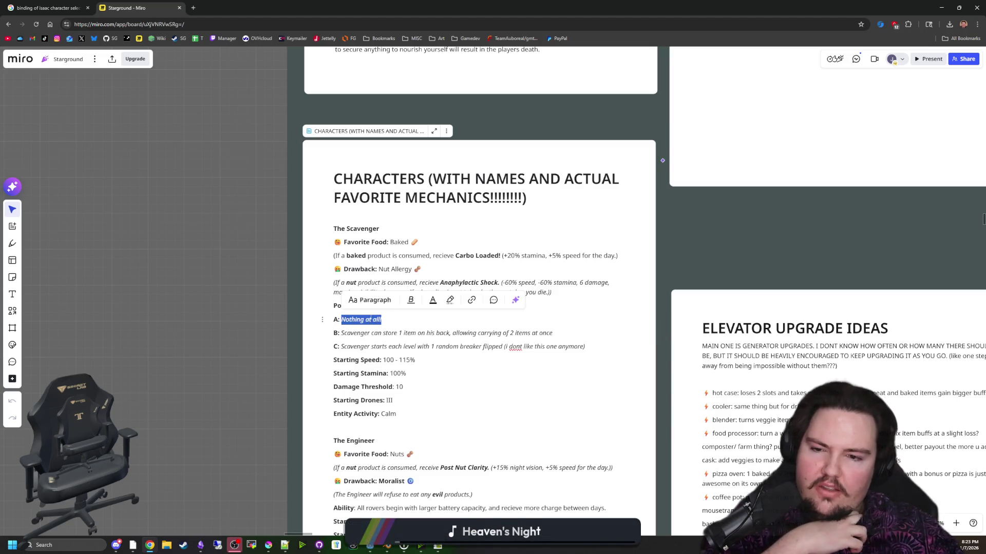
click(368, 319)
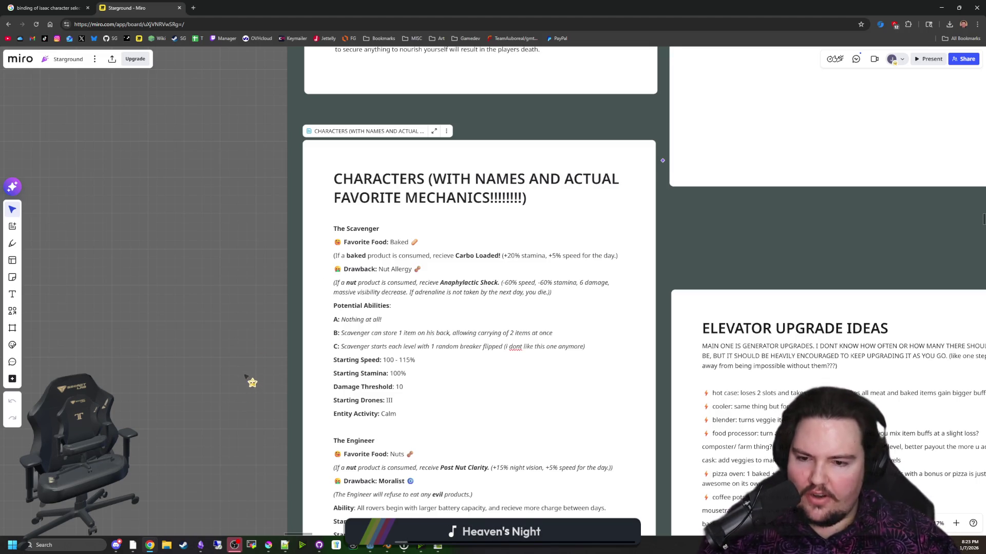
- Review the Engineer's evil products drawback and ability description
scroll(249, 341, down, 3)
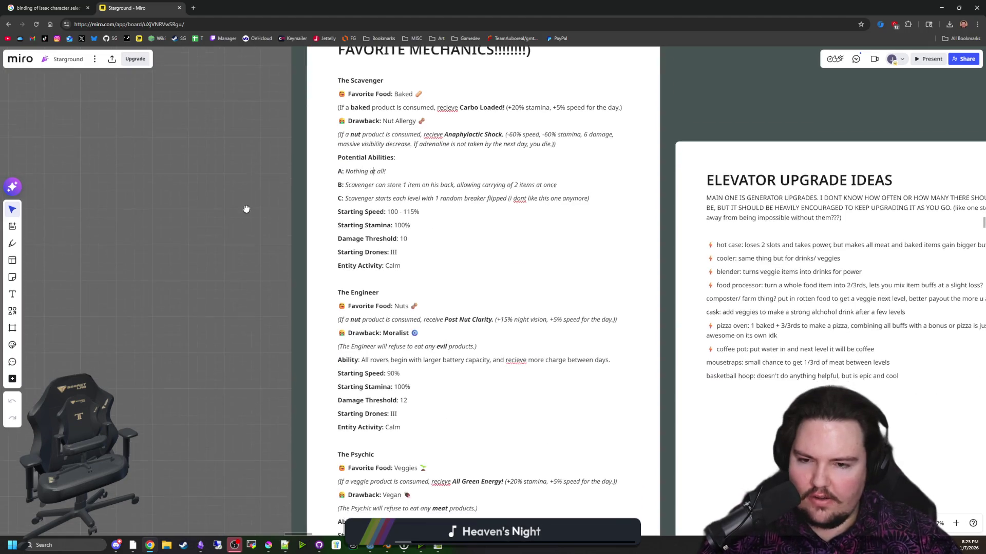
scroll(246, 208, down, 1)
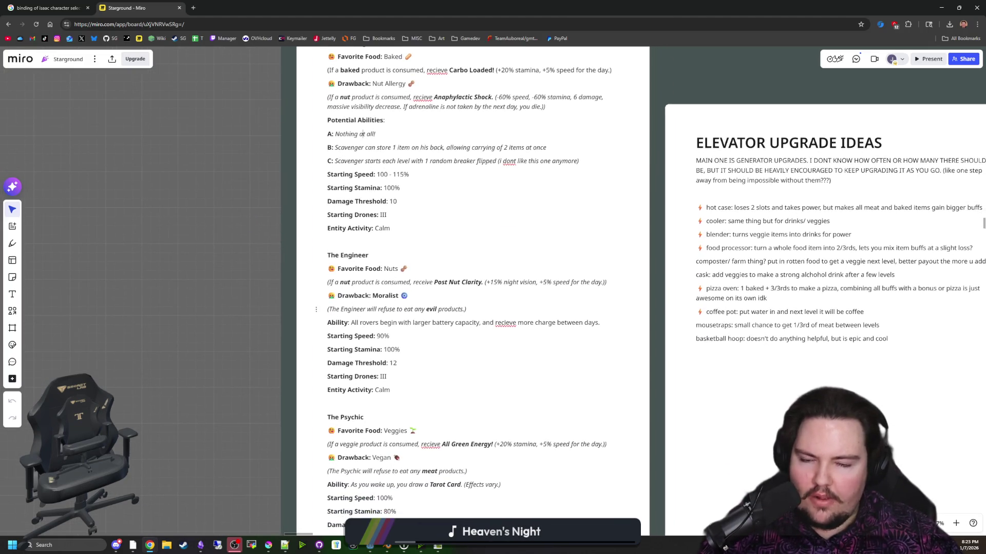
drag(367, 309, 459, 309)
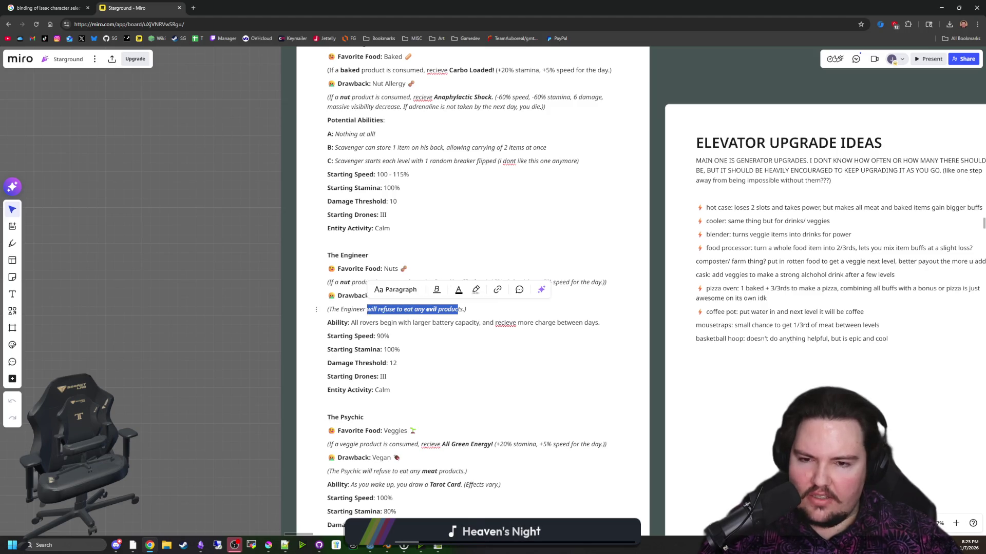
click(434, 322)
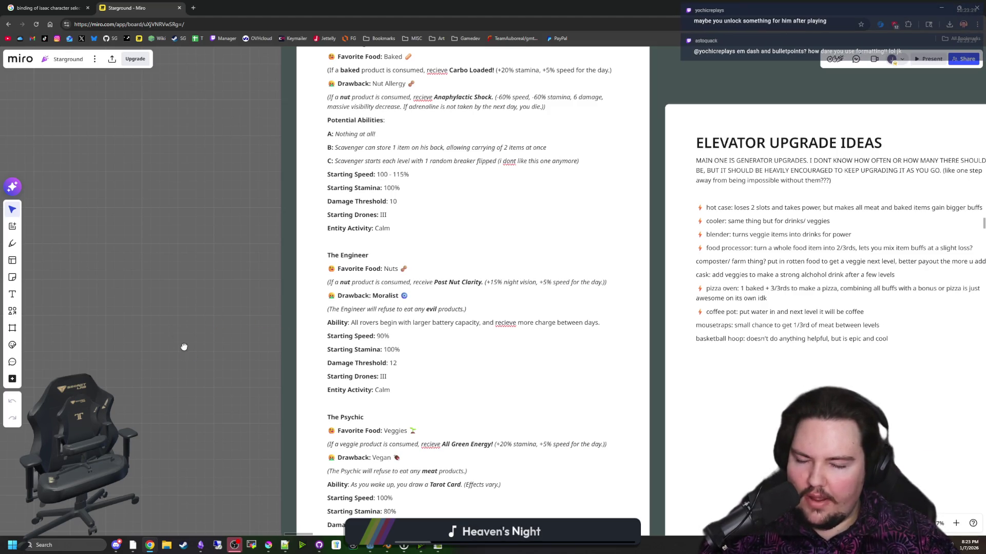
scroll(184, 347, down, 1)
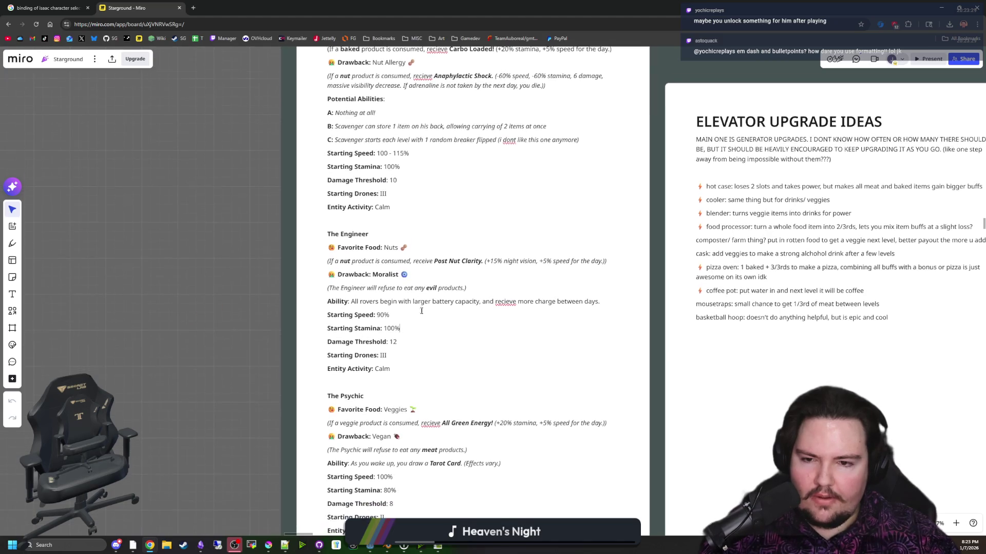
scroll(418, 301, down, 1)
drag(379, 294, 599, 295)
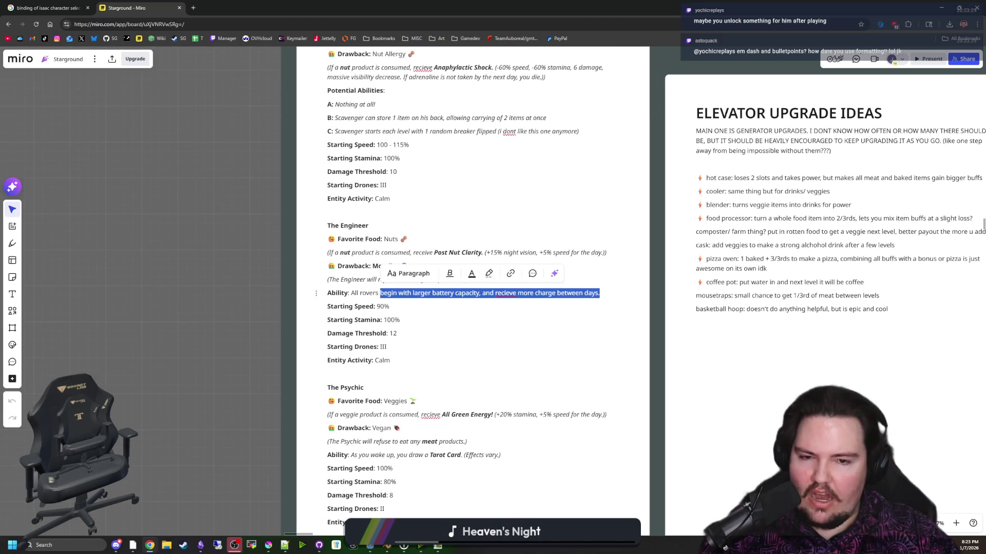
click(607, 296)
- Scroll to the Psychic and highlight its Tarot Card ability sentence
scroll(229, 308, down, 5)
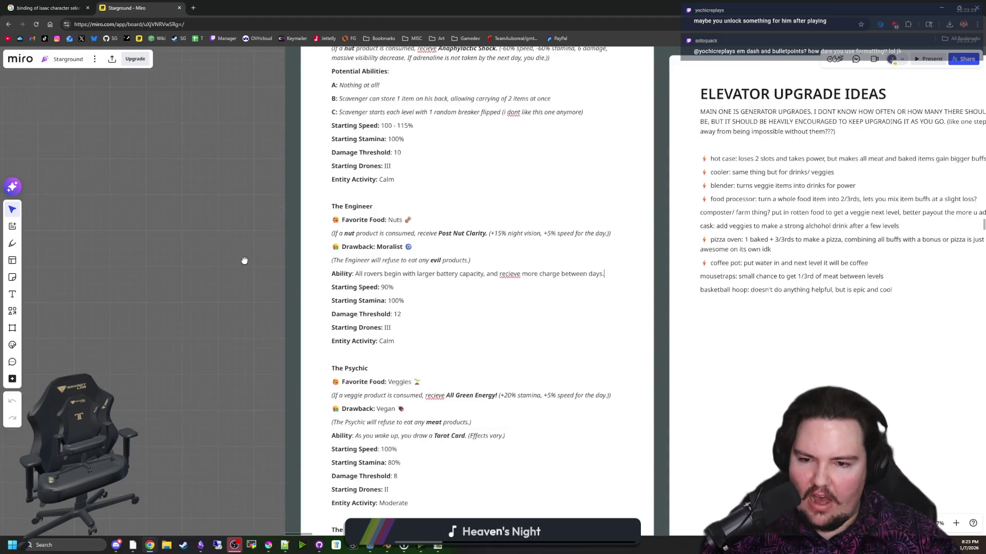
scroll(233, 202, down, 2)
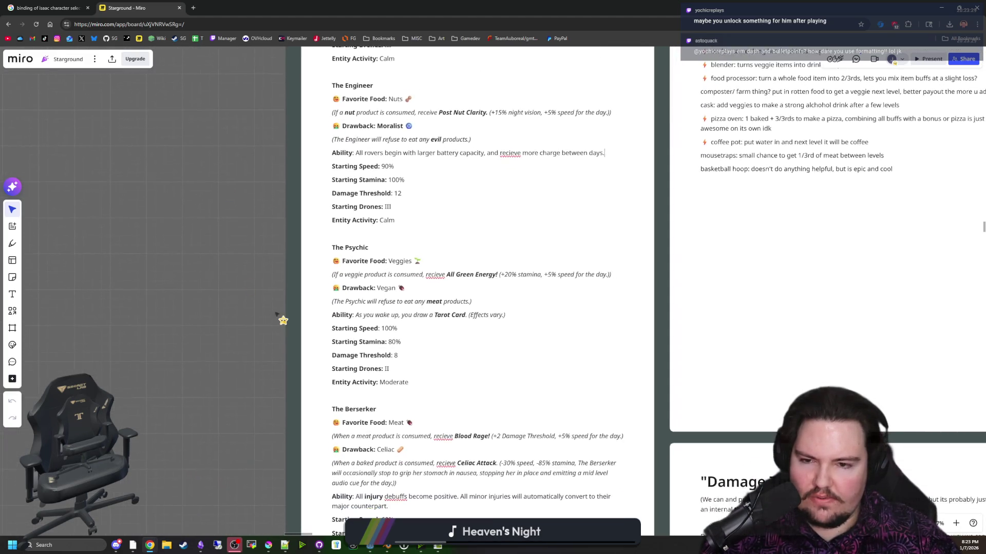
scroll(243, 299, down, 3)
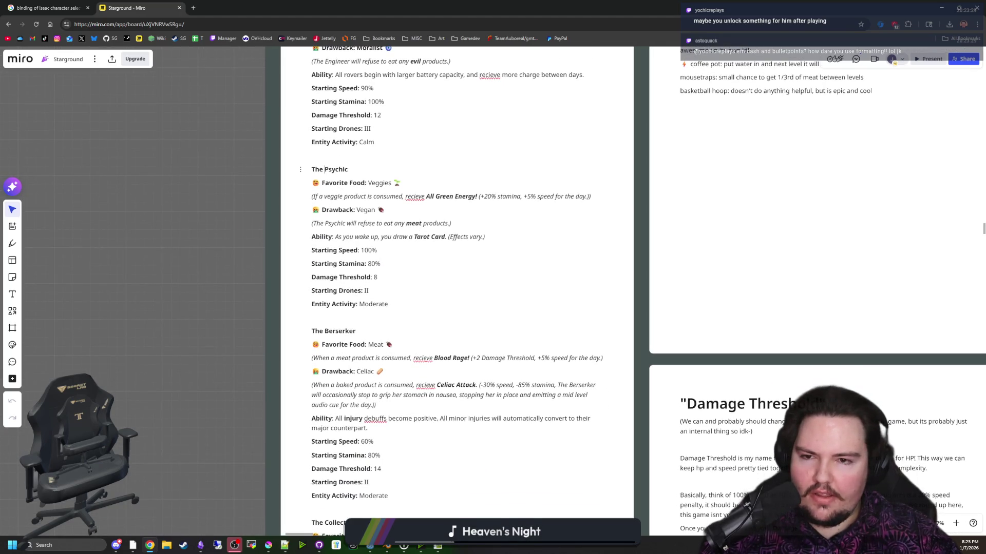
drag(324, 170, 455, 237)
click(359, 236)
drag(359, 237, 482, 237)
click(447, 236)
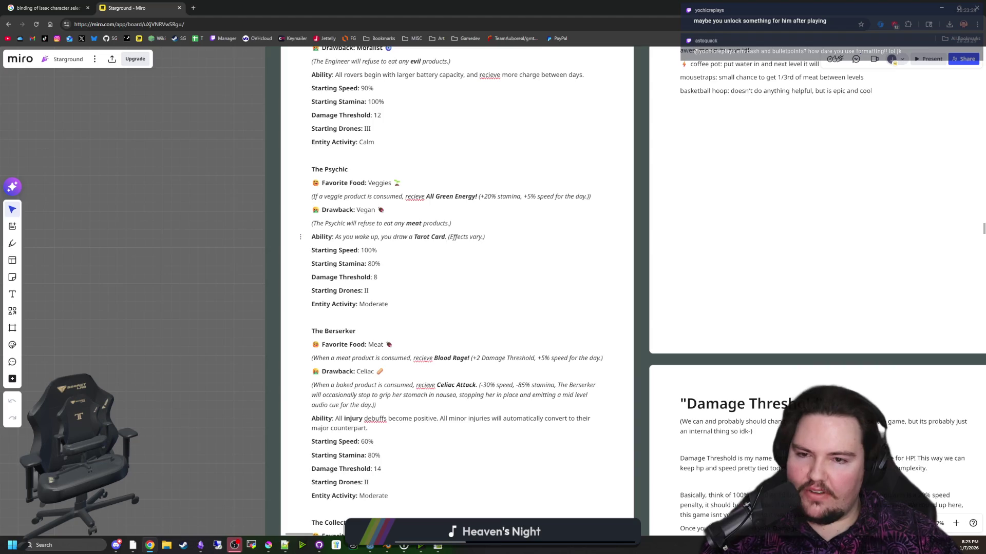
drag(328, 237, 454, 237)
click(454, 236)
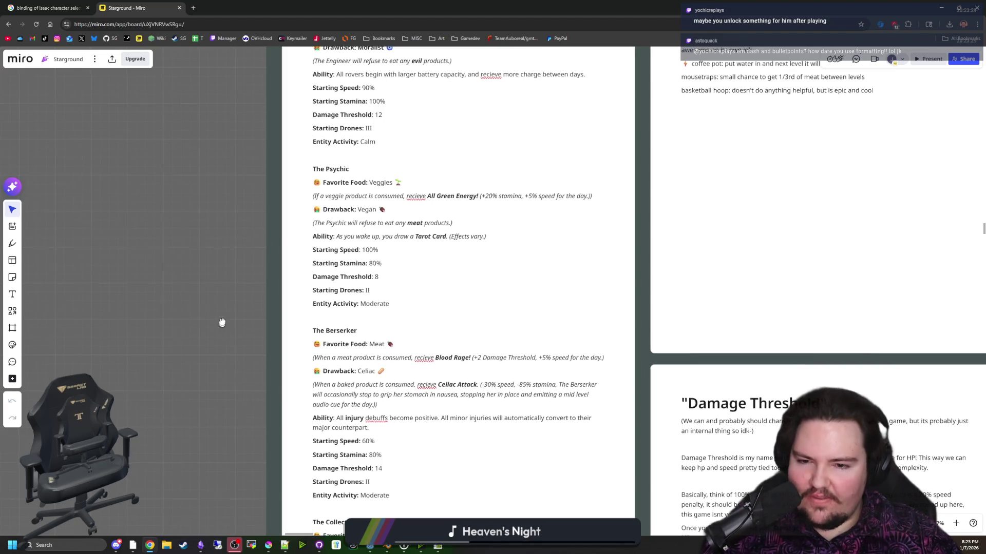
- Bring the Berserker into view and review its injury debuffs ability
drag(221, 324, 233, 226)
scroll(229, 194, down, 3)
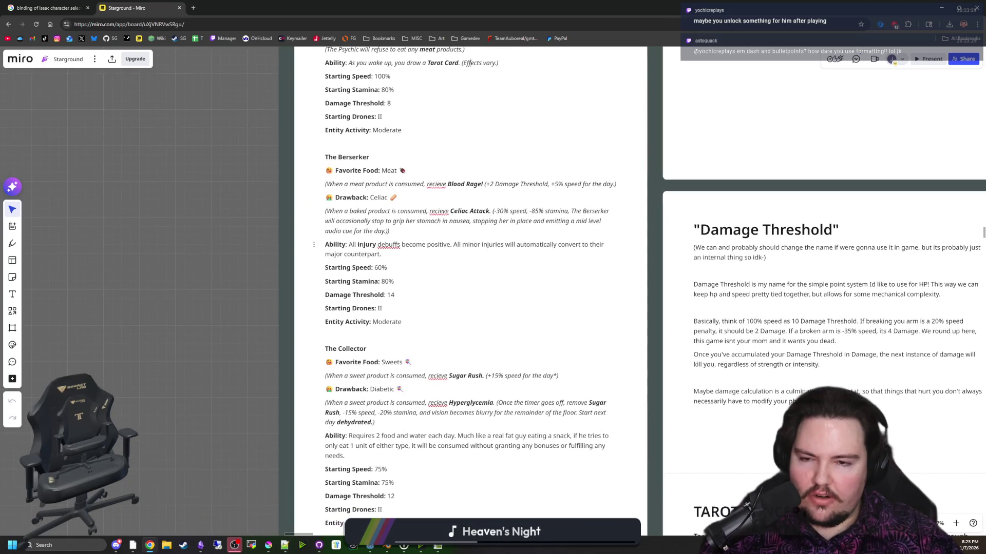
mouse_move(357, 245)
mouse_down()
mouse_move(493, 245)
mouse_move(550, 257)
mouse_up()
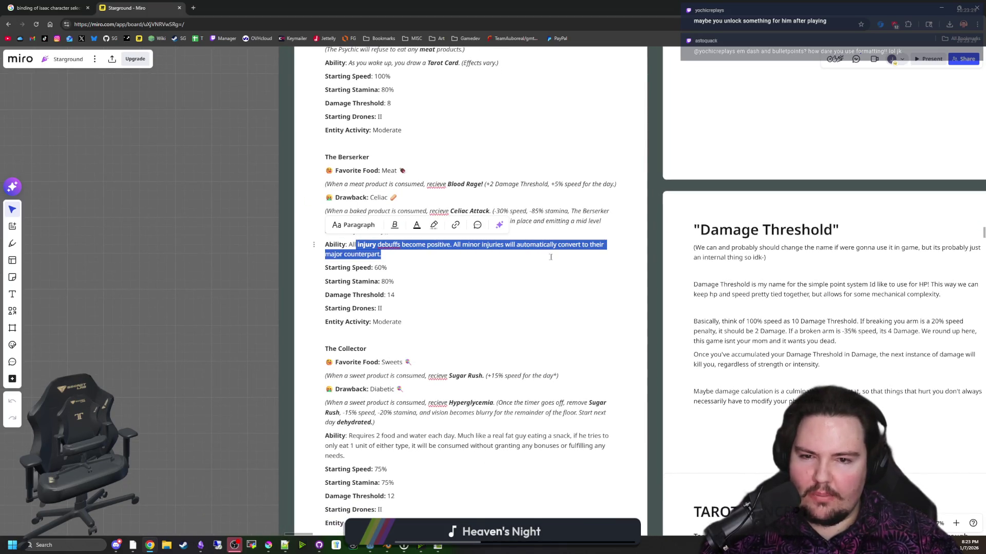
key(Right)
click(232, 317)
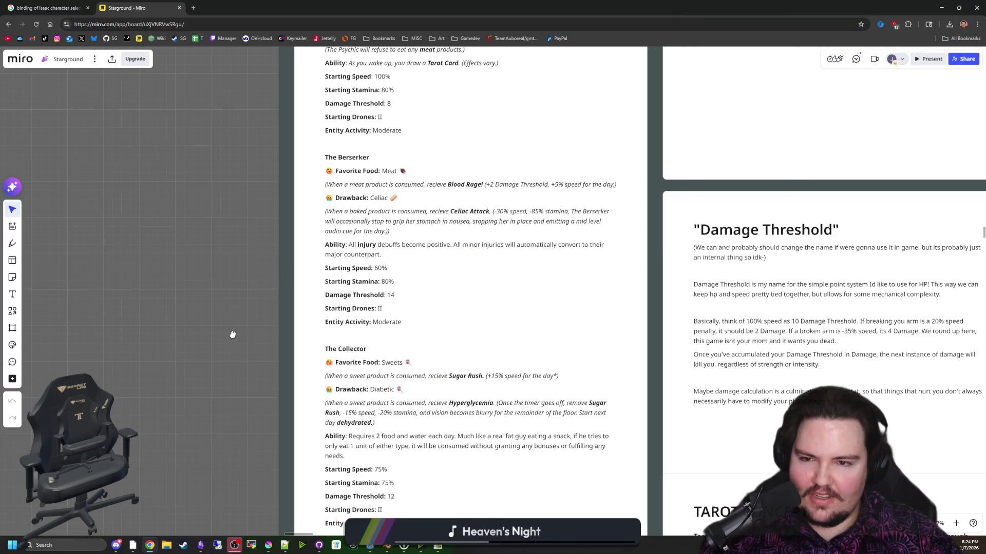
- Pan down to the Collector's ability, then the Newborne and Mastermind entries
drag(232, 335, 247, 160)
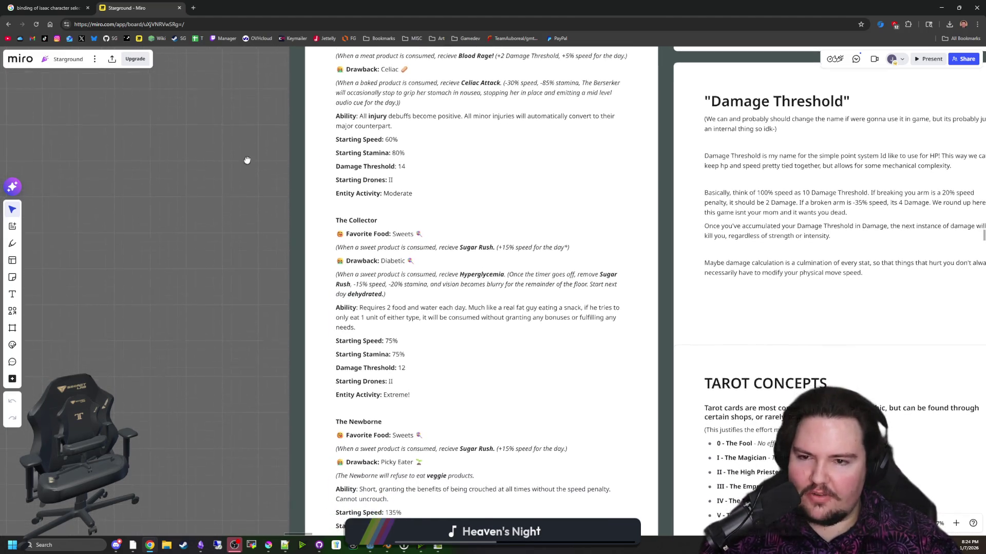
scroll(249, 178, down, 3)
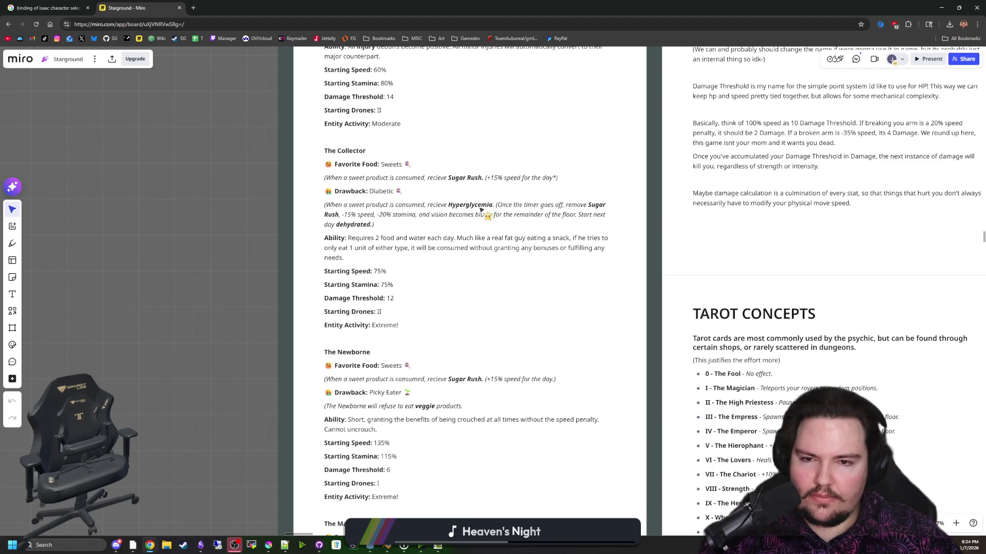
click(378, 239)
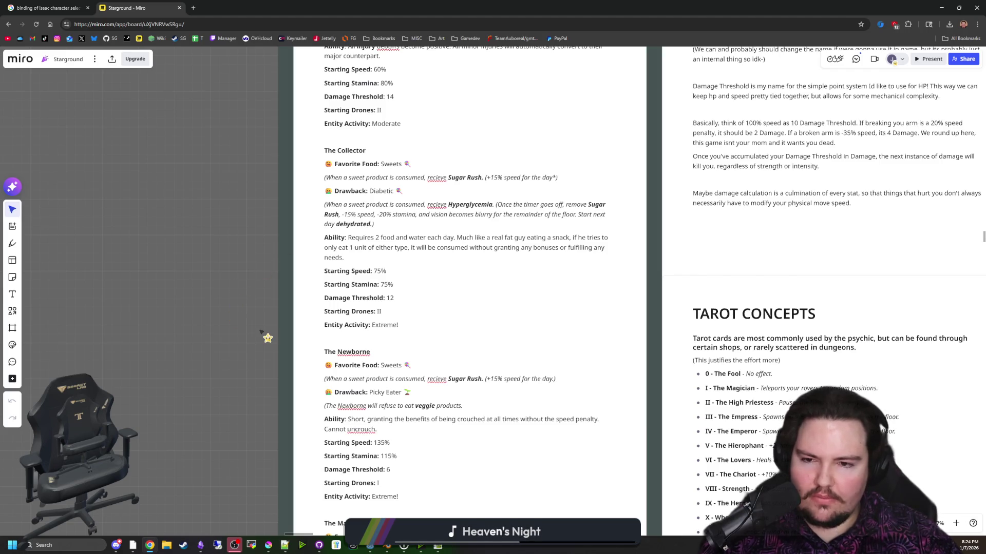
drag(246, 370, 248, 243)
- Review the Mastermind's ability line and its list of food types
scroll(376, 248, down, 2)
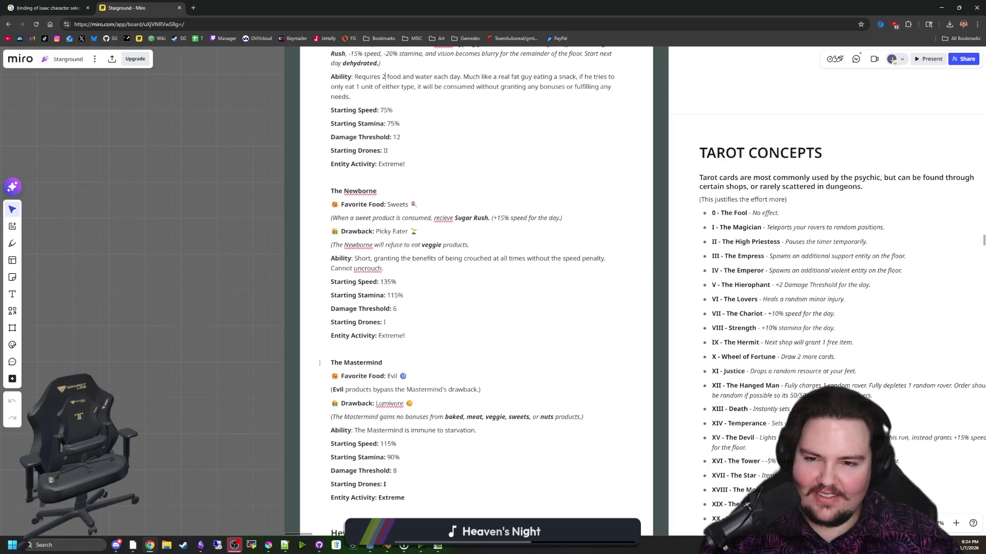
scroll(251, 288, down, 3)
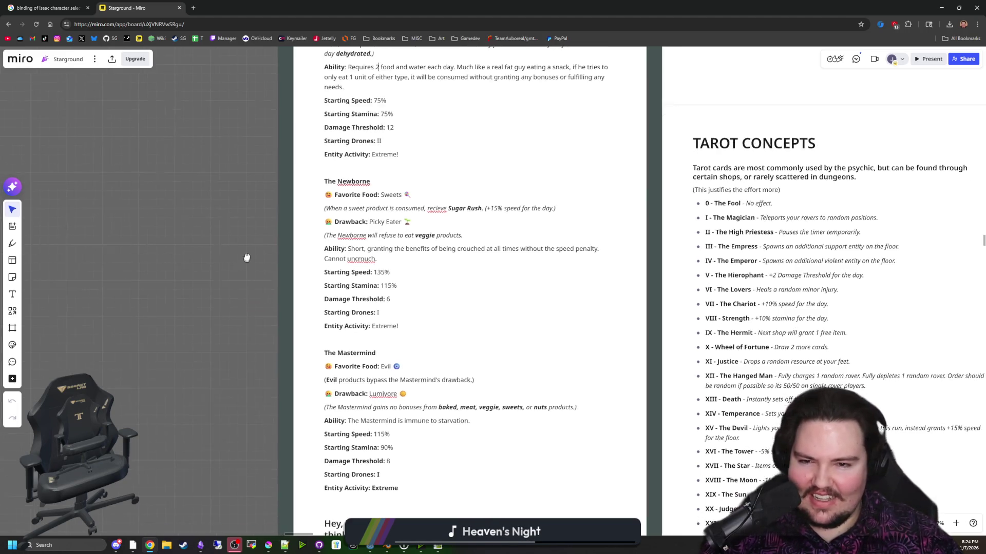
scroll(250, 192, down, 2)
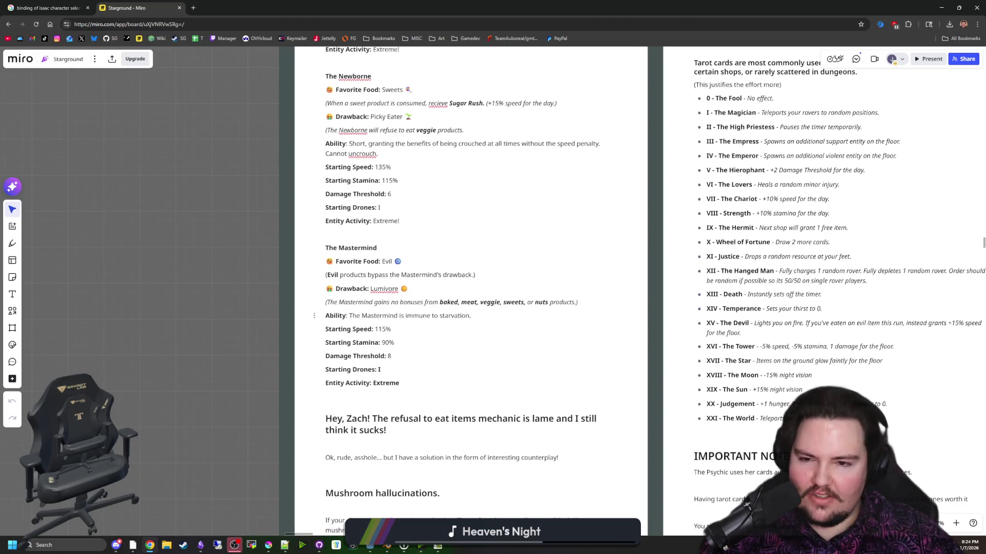
drag(325, 316, 469, 316)
click(364, 329)
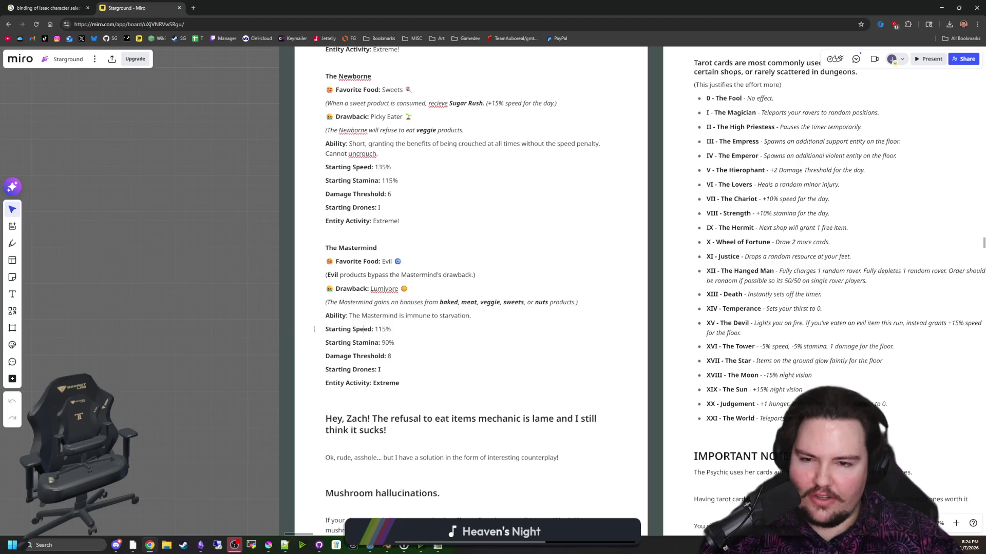
click(276, 331)
drag(442, 302, 563, 302)
click(211, 299)
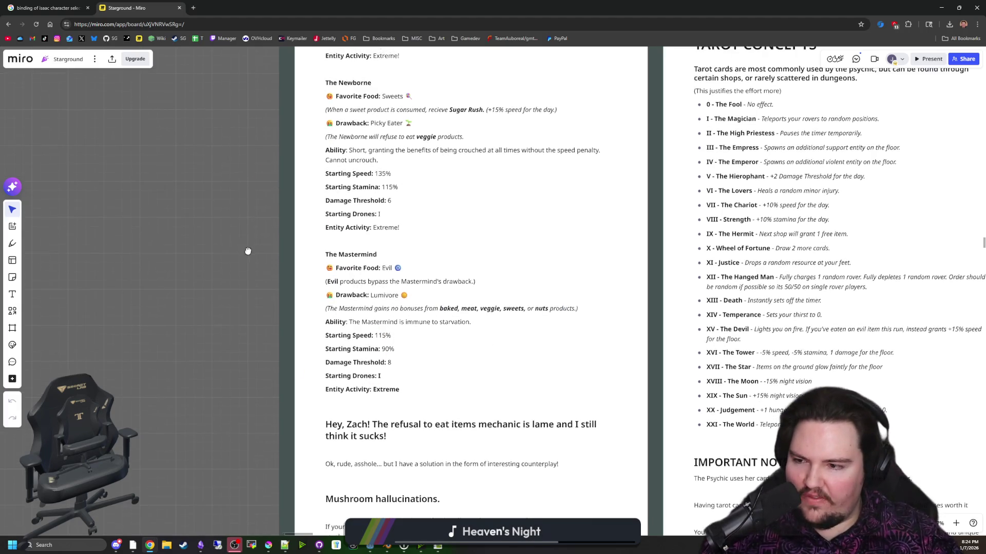
- Scroll around the notes and select the Mastermind's Entity Activity line
scroll(266, 220, up, 3)
scroll(243, 262, up, 5)
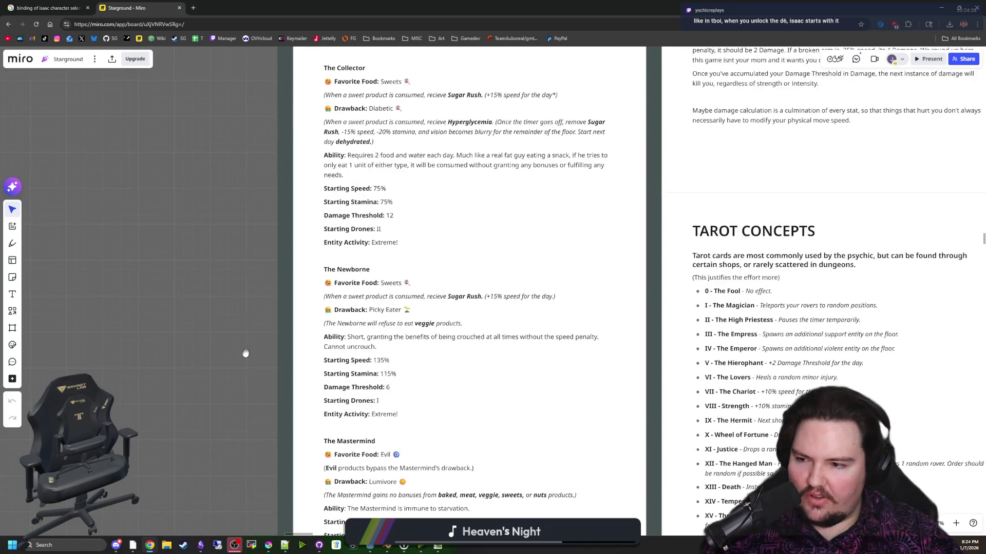
scroll(230, 347, up, 4)
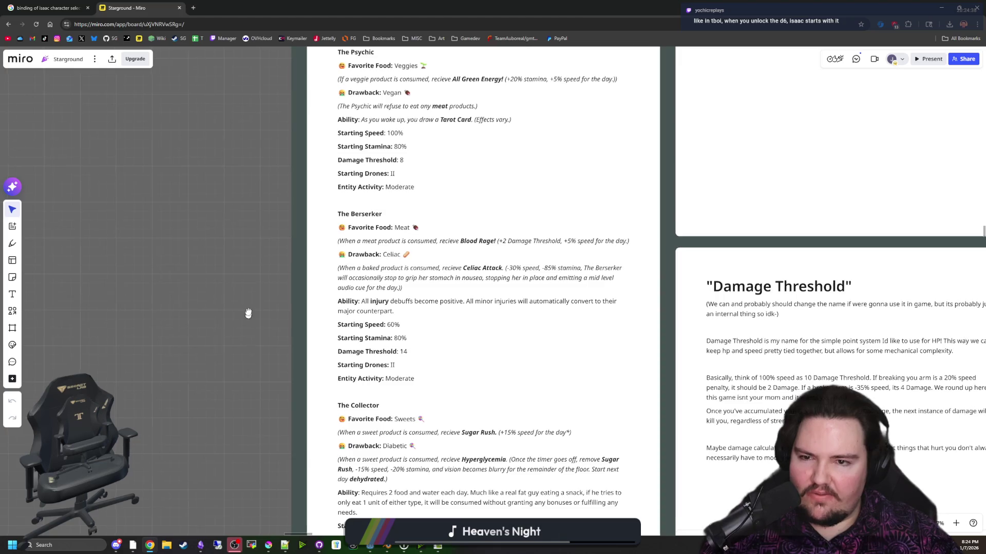
scroll(246, 216, down, 5)
scroll(246, 216, down, 6)
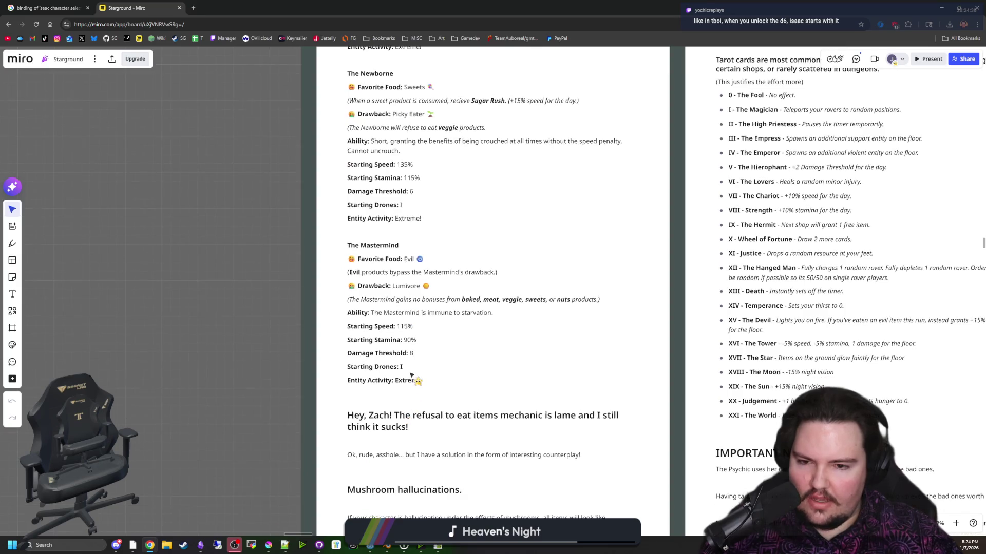
drag(422, 378, 348, 378)
click(354, 378)
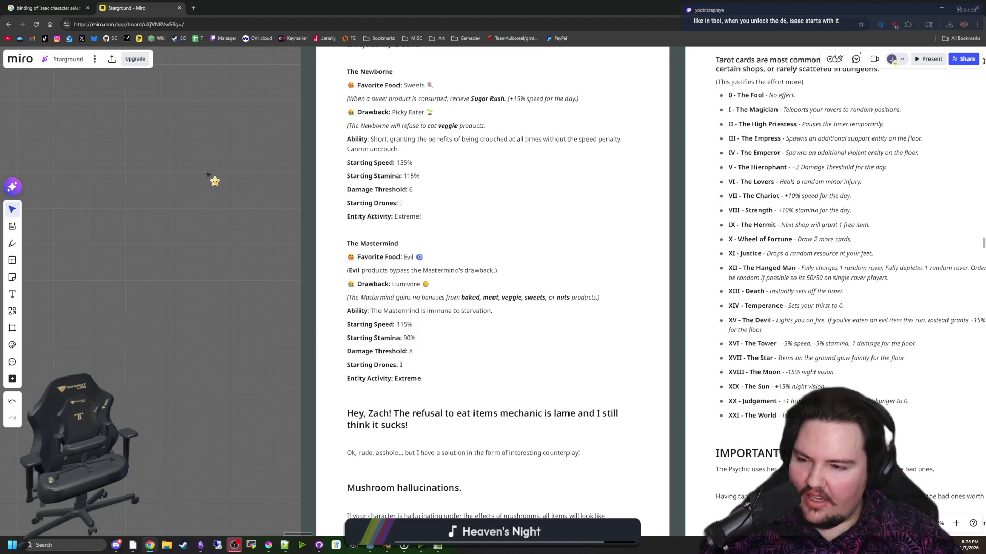
- Read the remaining tarot notes, then close the Miro tab and browser to return to Godot
scroll(207, 209, down, 3)
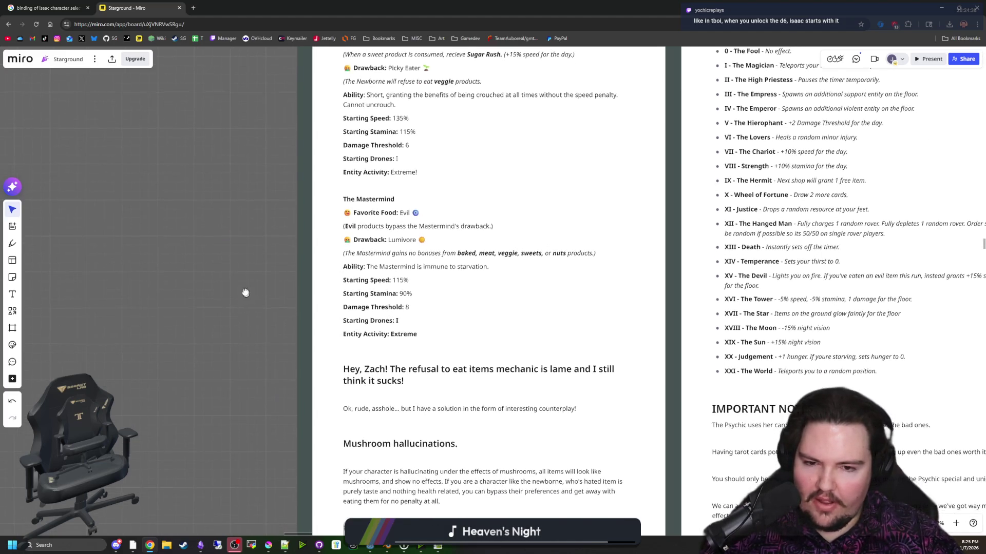
scroll(242, 252, down, 3)
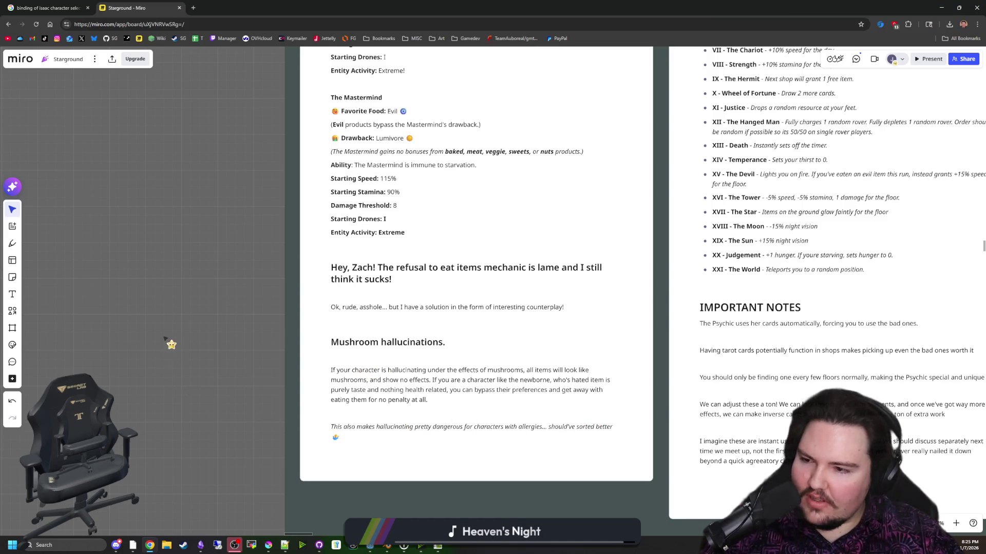
scroll(208, 409, up, 5)
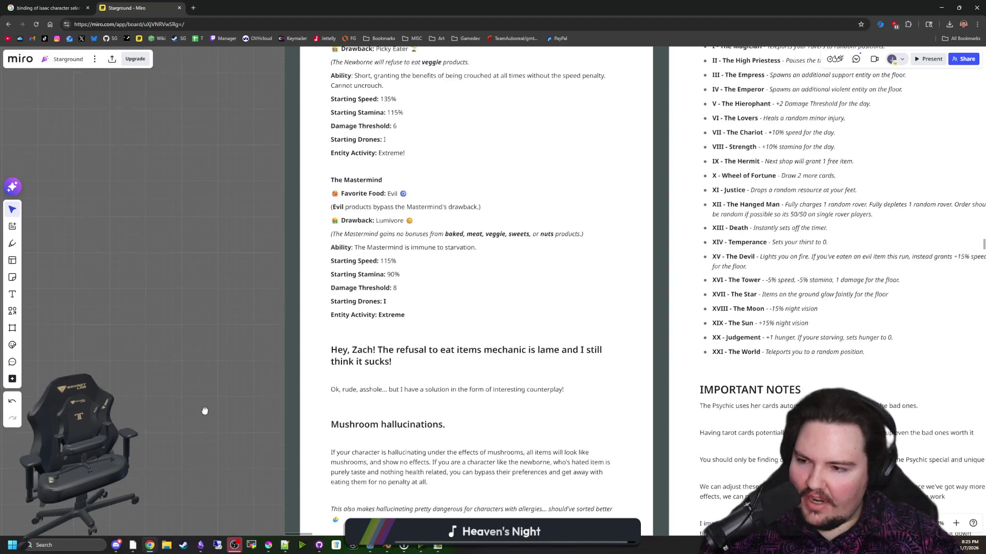
scroll(224, 414, down, 3)
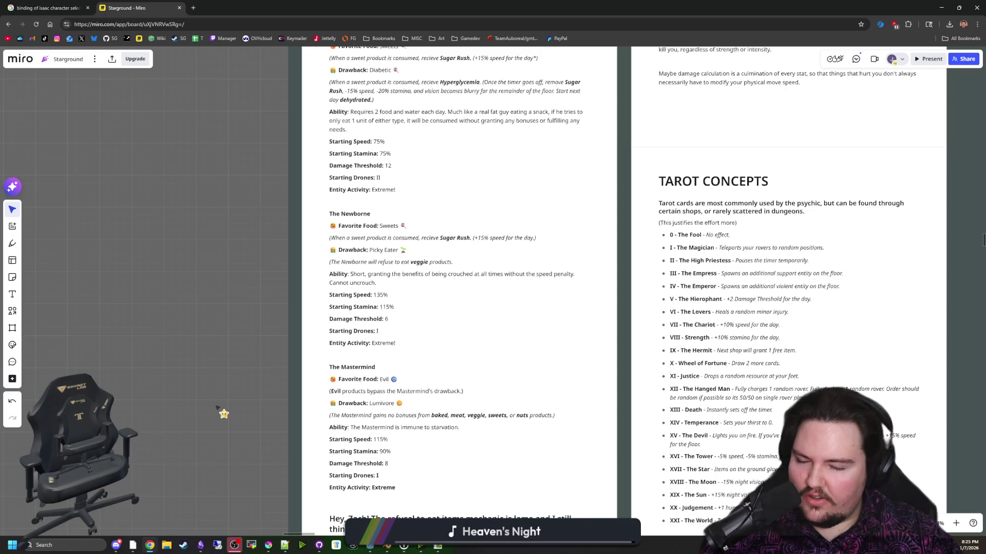
scroll(230, 410, down, 2)
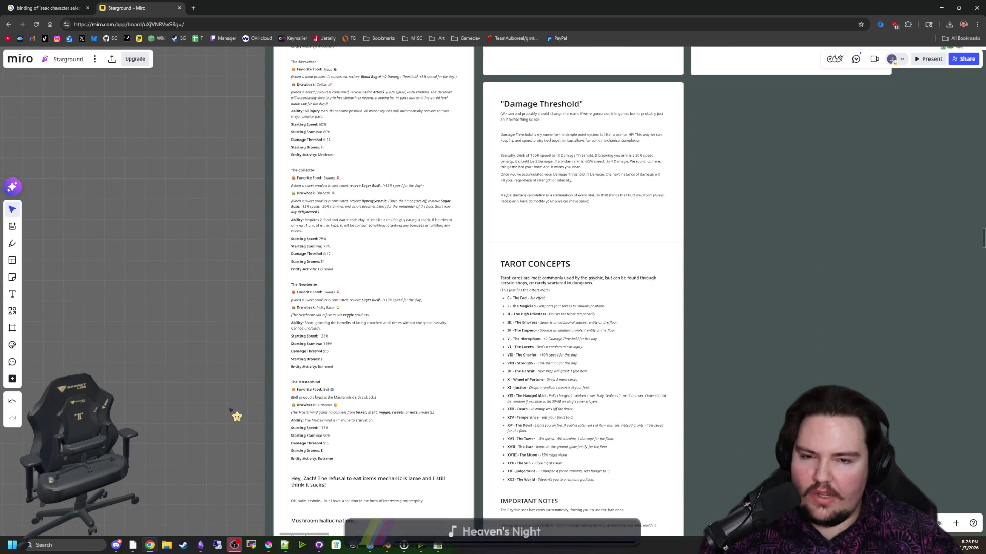
scroll(208, 307, up, 2)
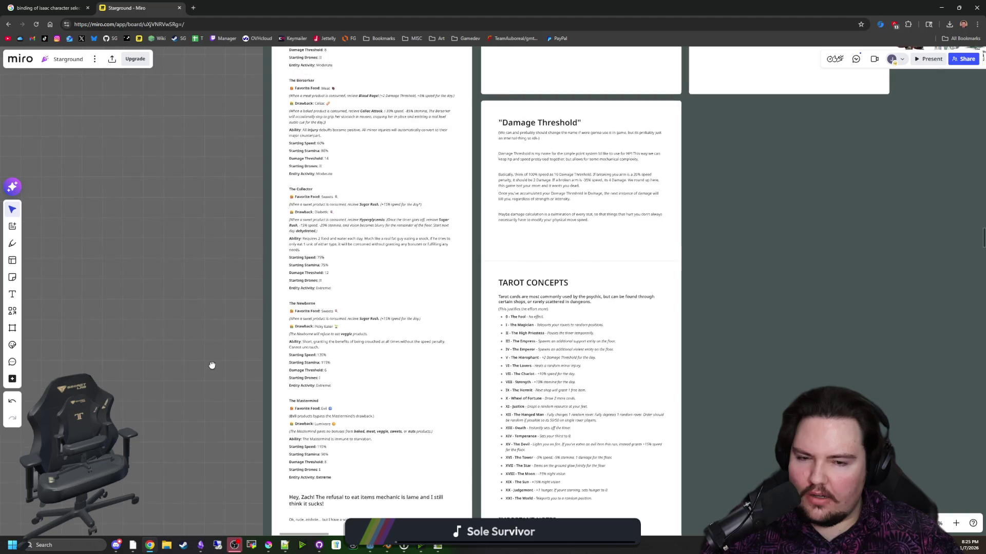
click(179, 7)
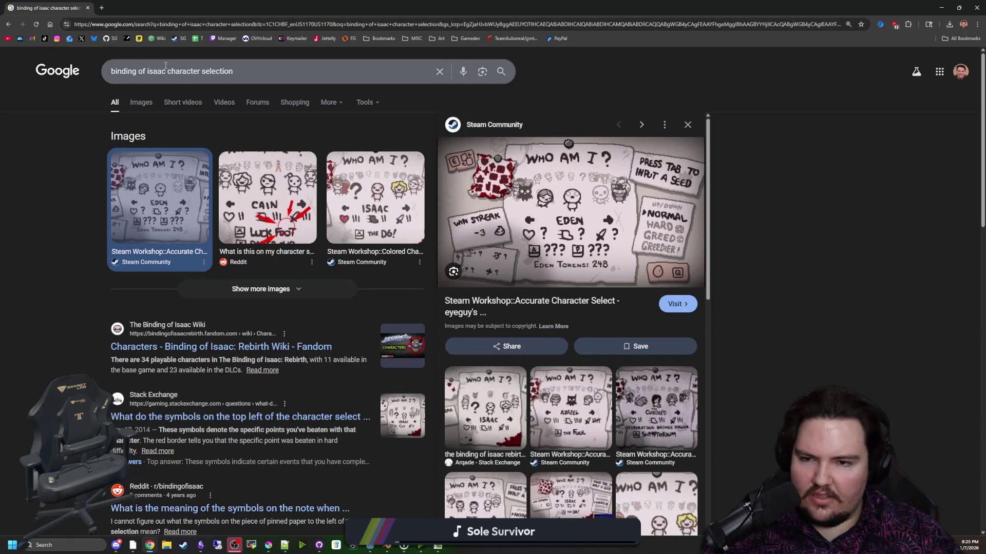
click(88, 8)
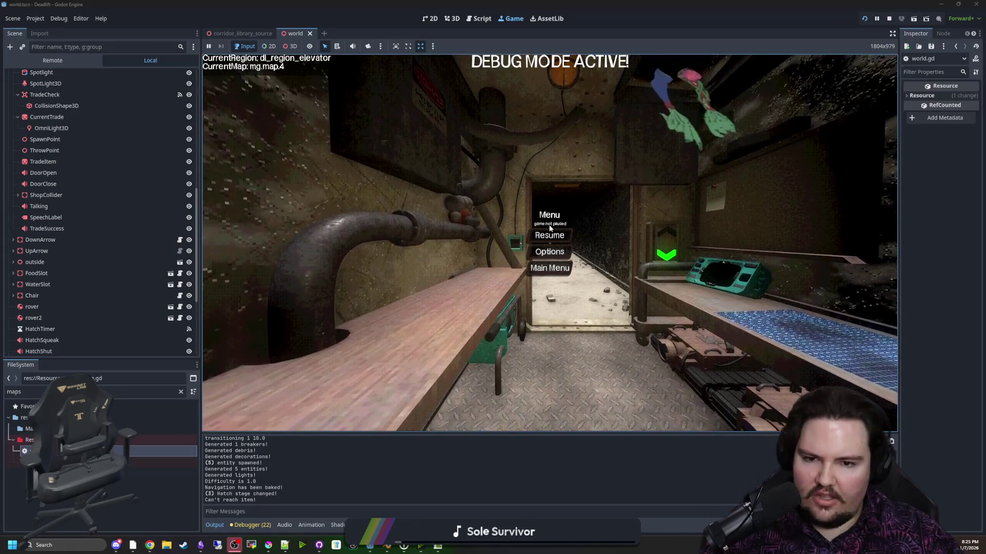
- Resume, walk the overgrown corridor toward the hatch and back to the elevator, then stop with F8
click(550, 235)
key(w)
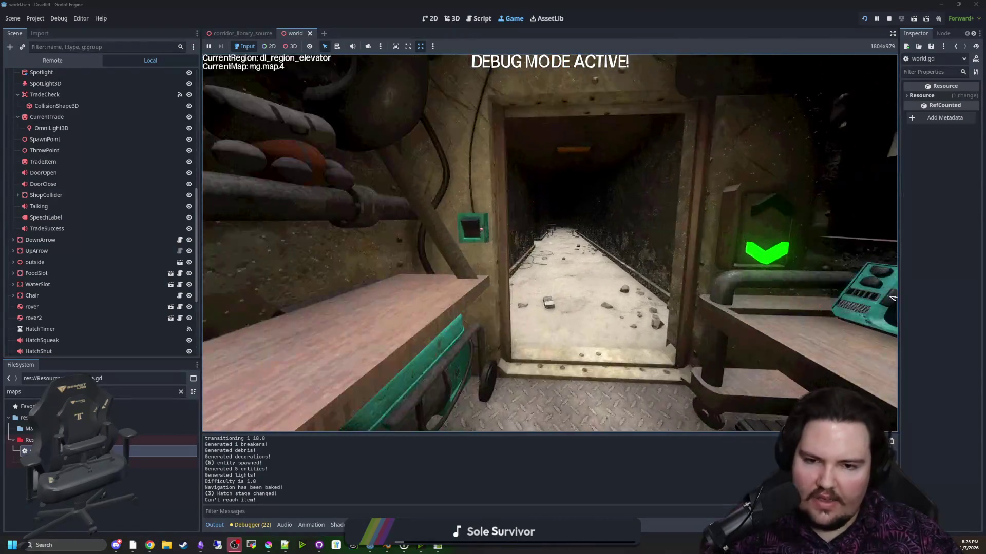
key(w)
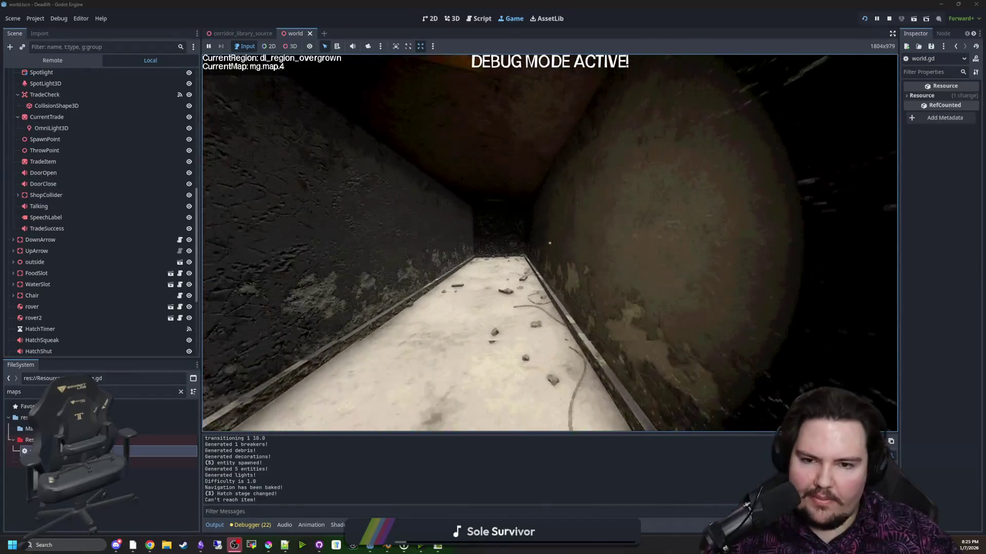
key(w)
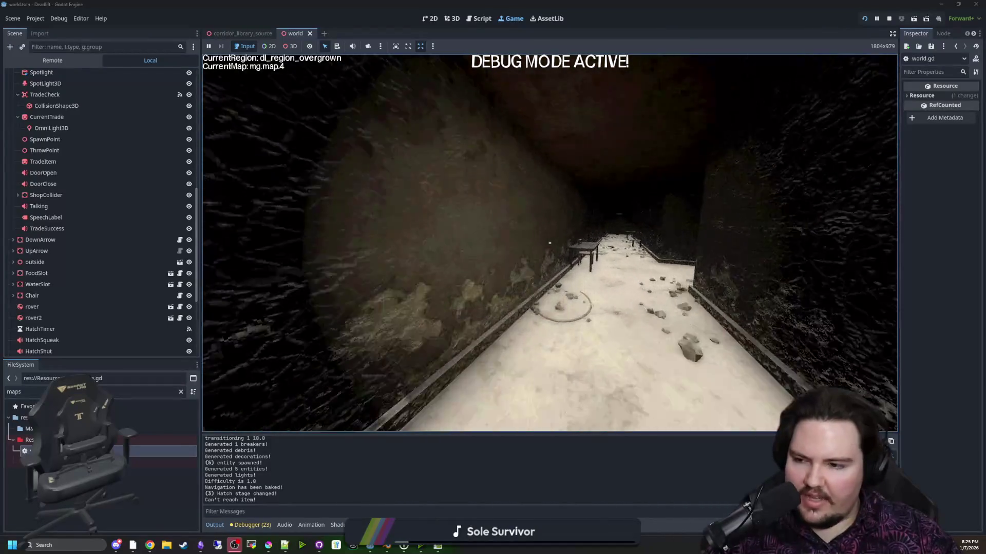
key(w)
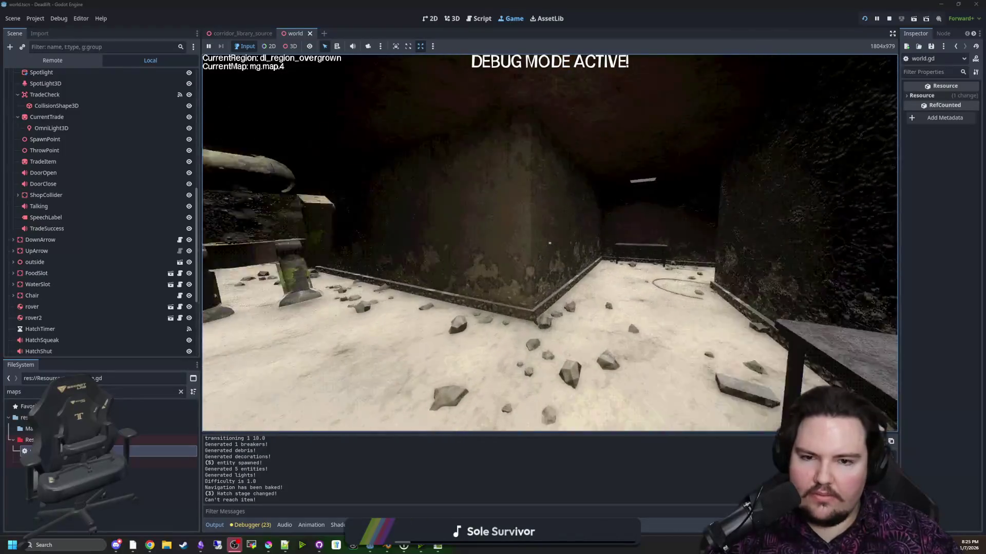
key(w)
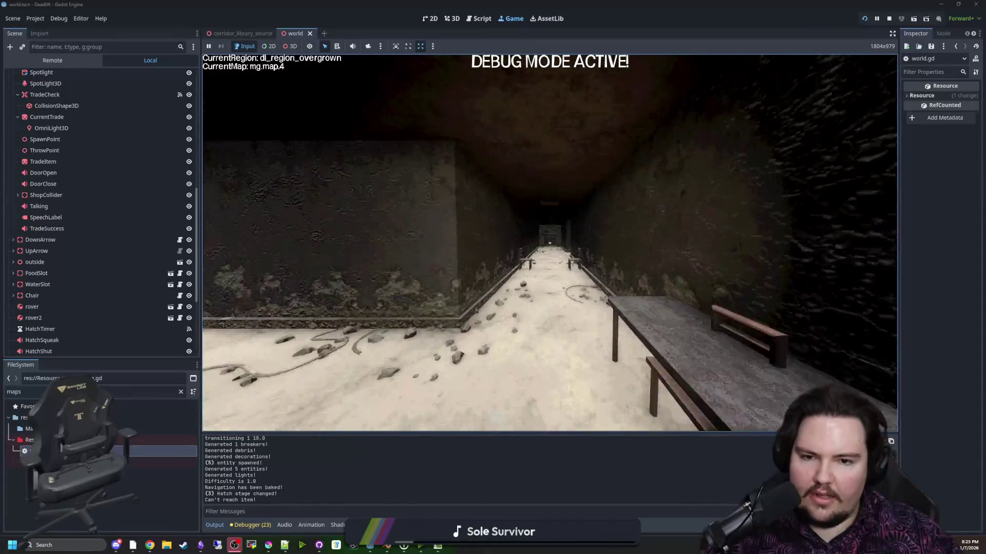
key(w)
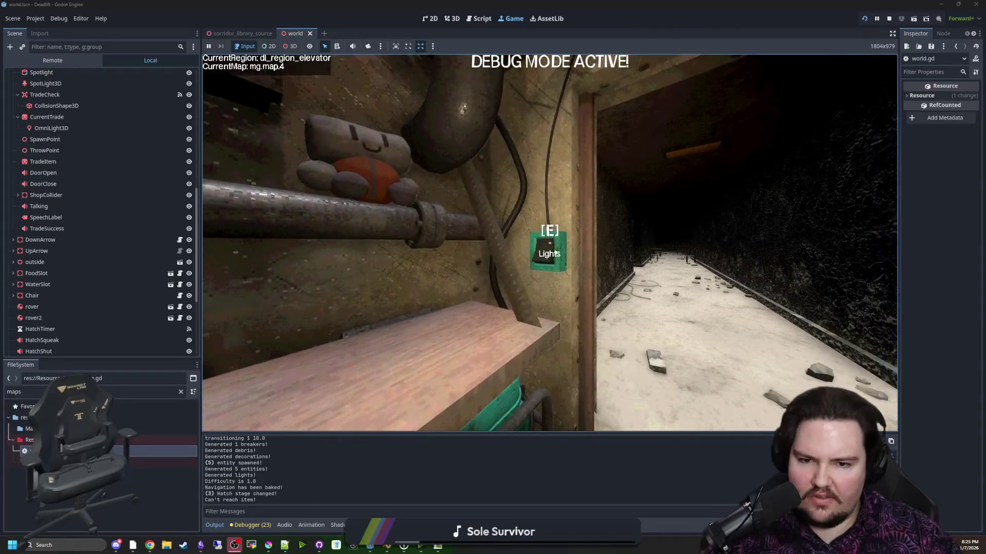
key(Escape)
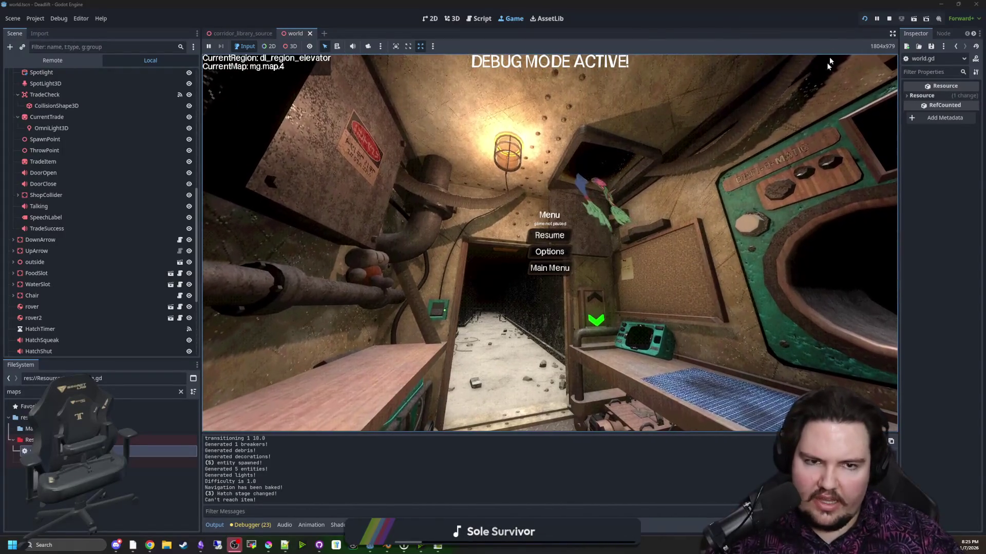
key(F8)
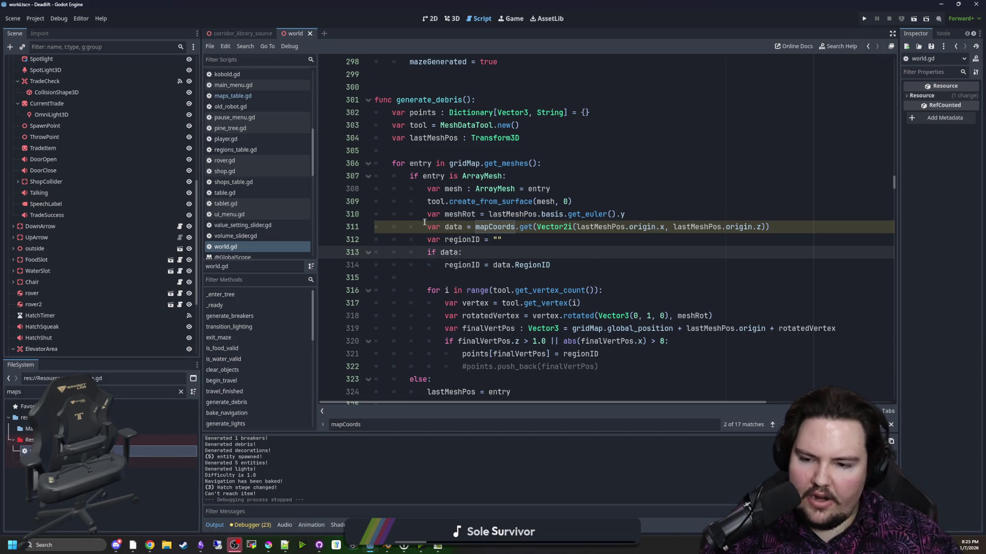
- Inspect the mapCoords lookup on line 311 and the if data: branch, then save with Ctrl+S
click(796, 225)
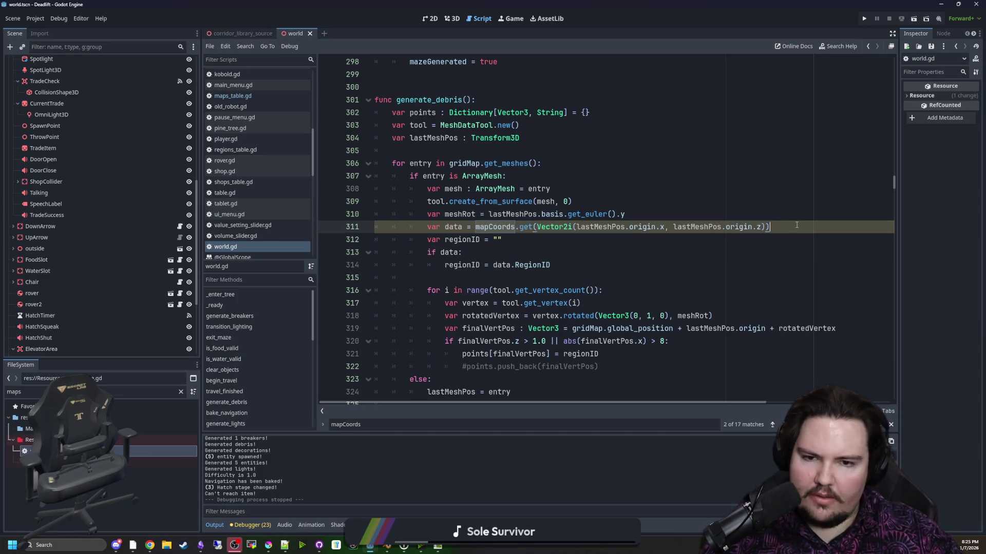
drag(630, 228, 673, 228)
click(626, 240)
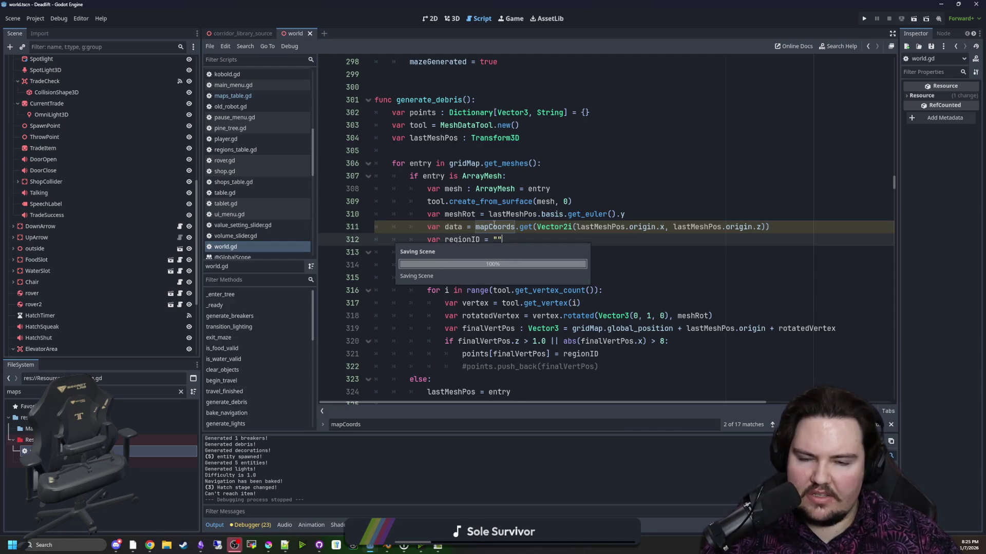
click(496, 250)
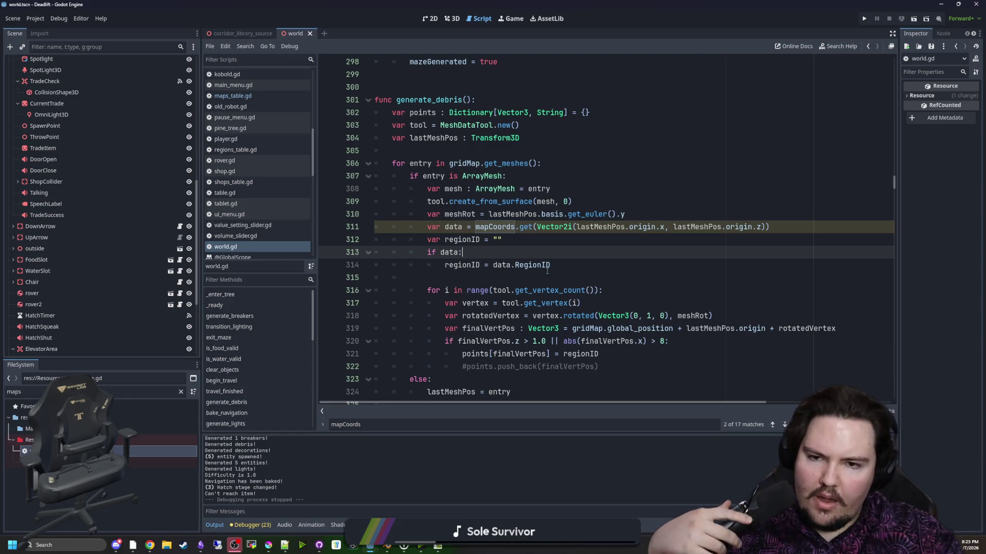
key(ctrl+s)
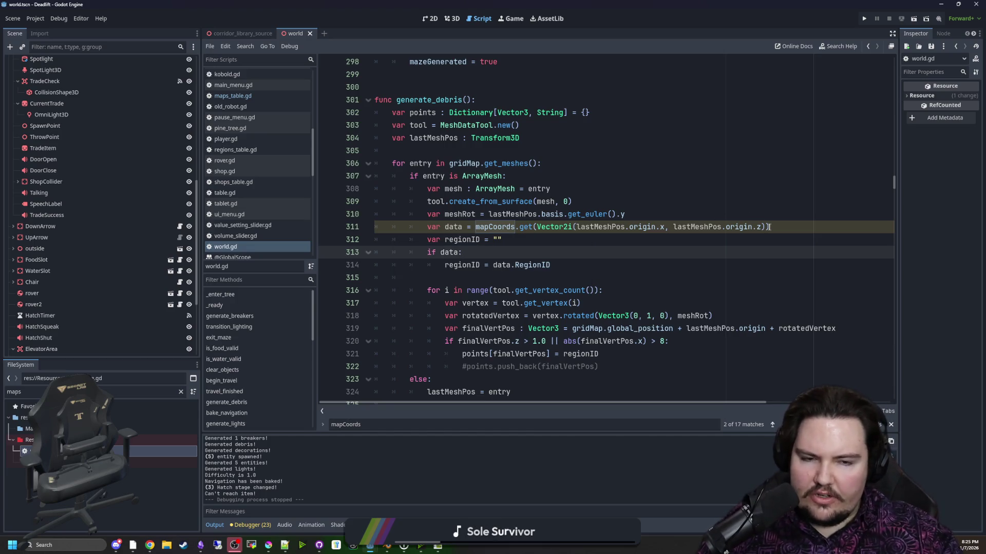
- Review the lastMeshPos.origin.z argument on line 311 and the regionID lines below
drag(765, 227, 672, 227)
click(671, 226)
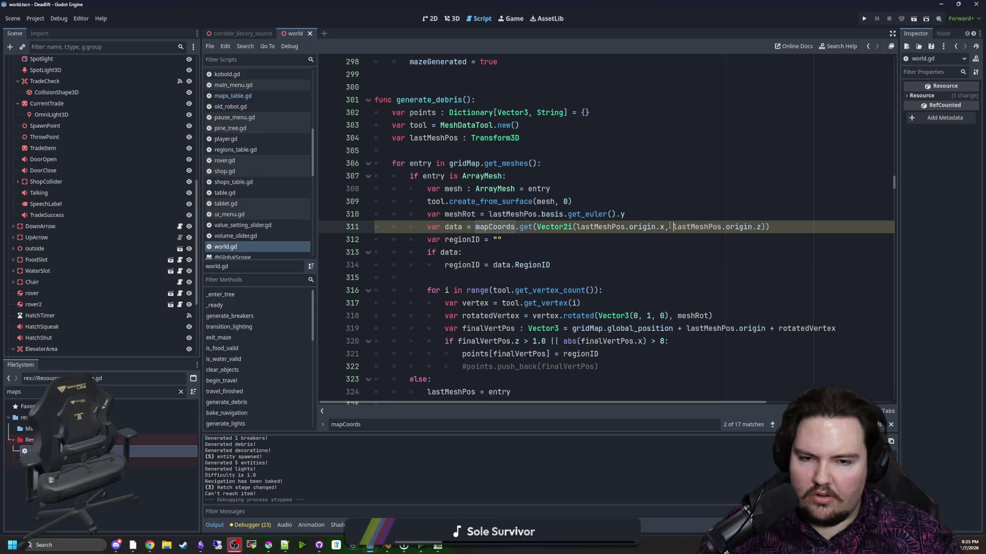
click(521, 244)
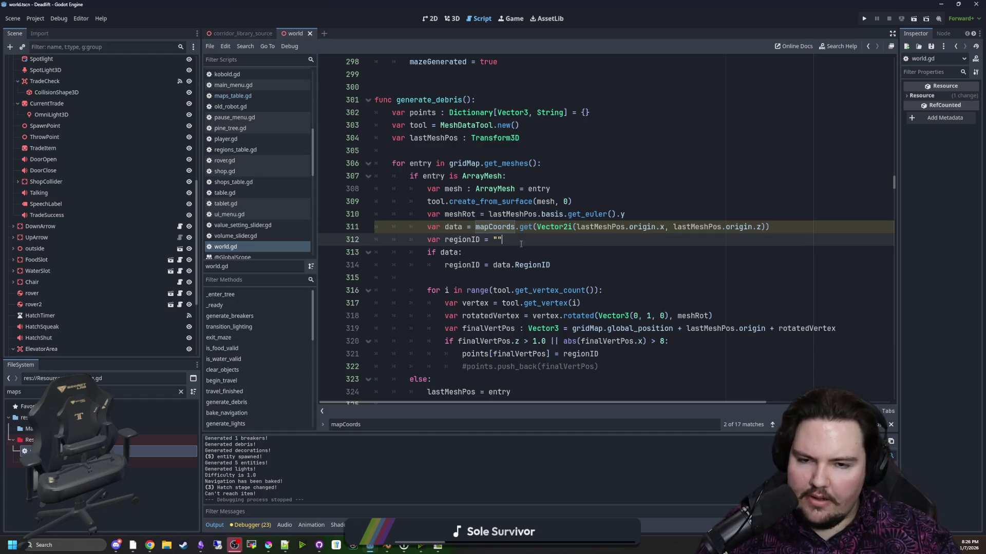
click(484, 255)
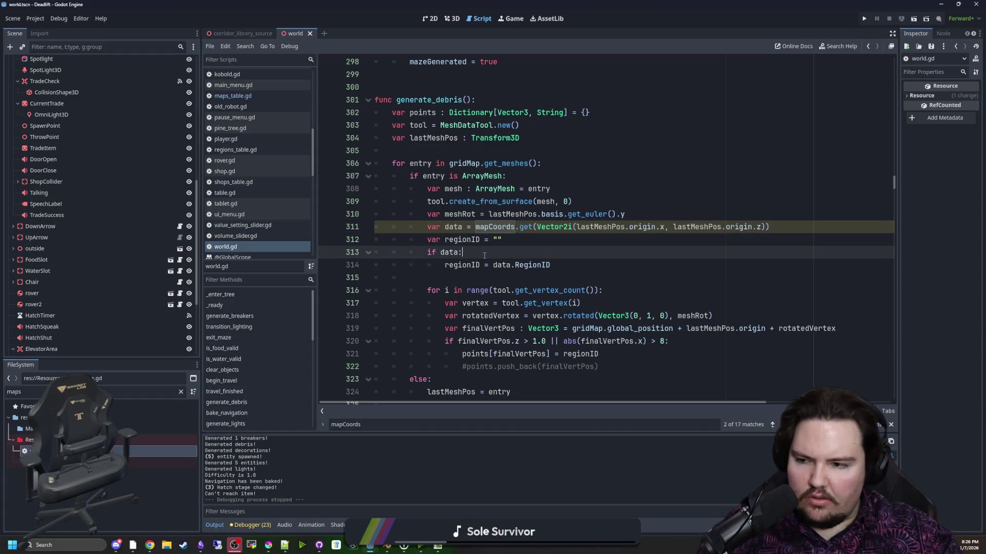